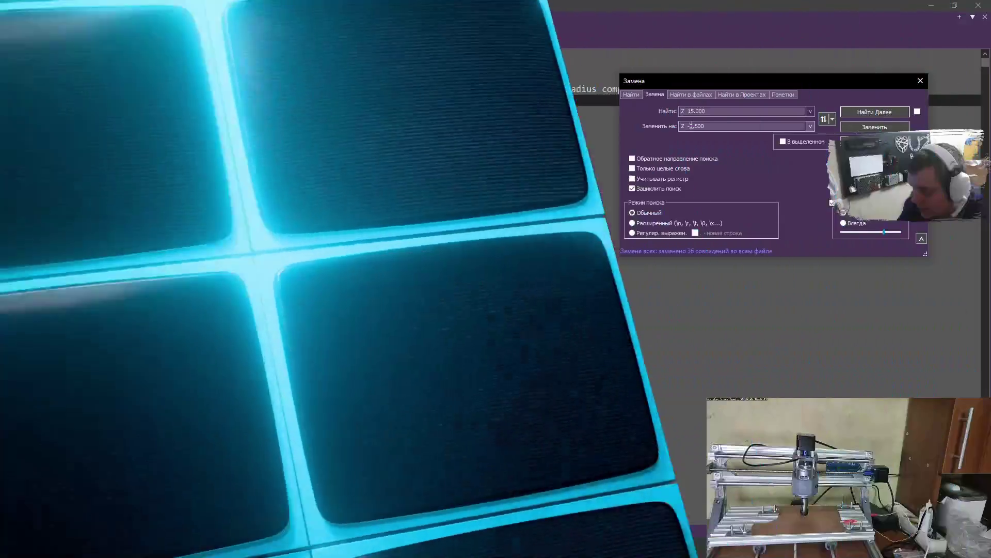
# - Replace every 'Z 15.000' with 'Z 3.000' in test1.ngc and save the file
pyautogui.write('-0.')
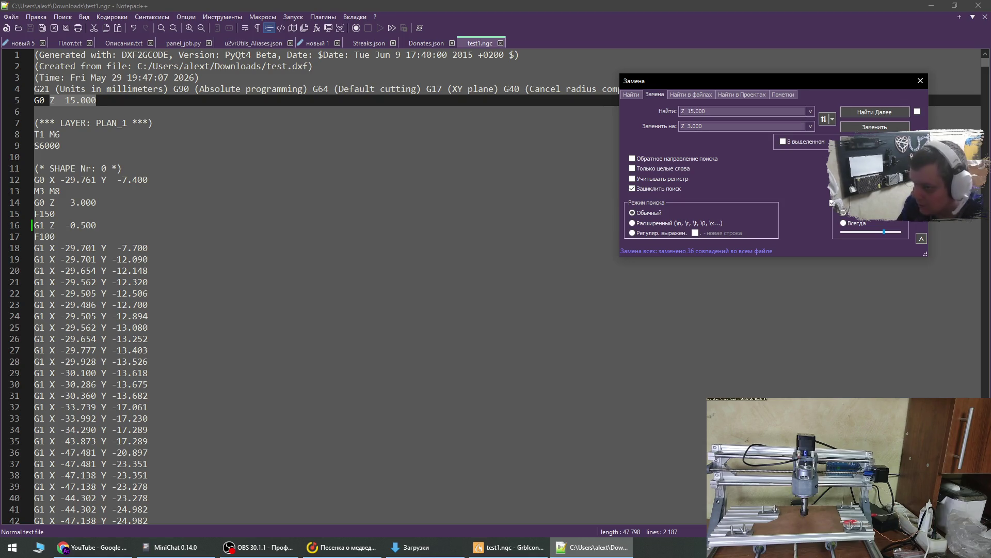
pyautogui.click(875, 127)
pyautogui.click(920, 81)
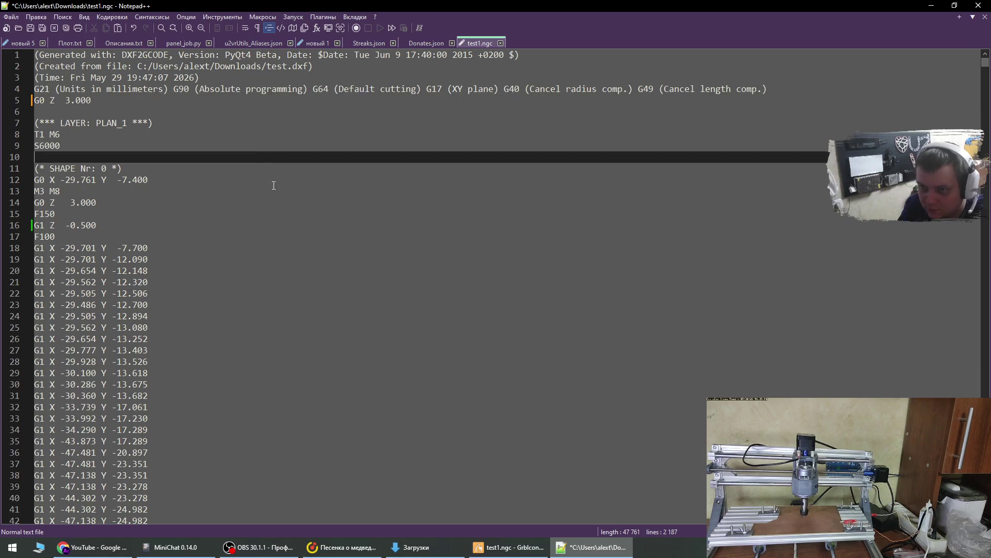
pyautogui.scroll(-20, 328, 228)
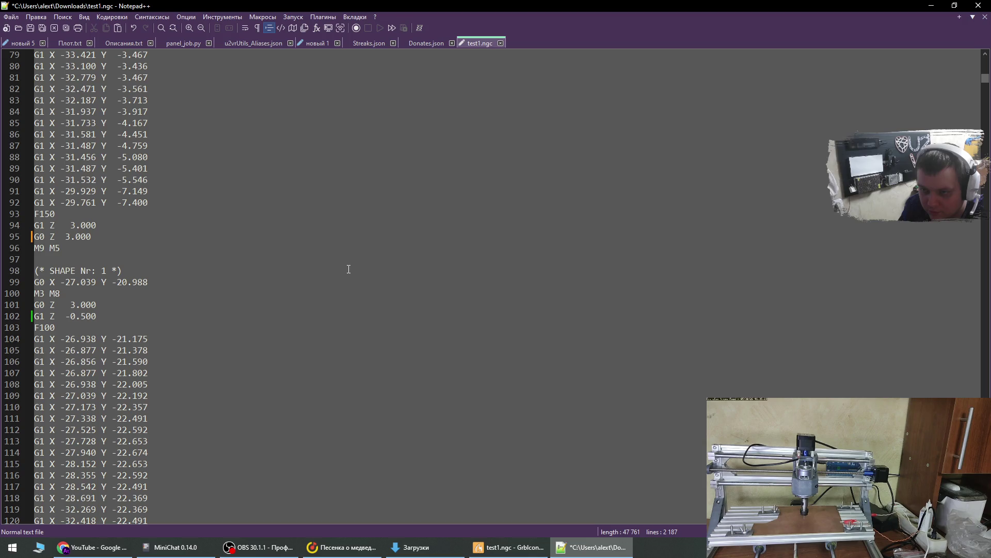
pyautogui.hotkey('ctrl', 's')
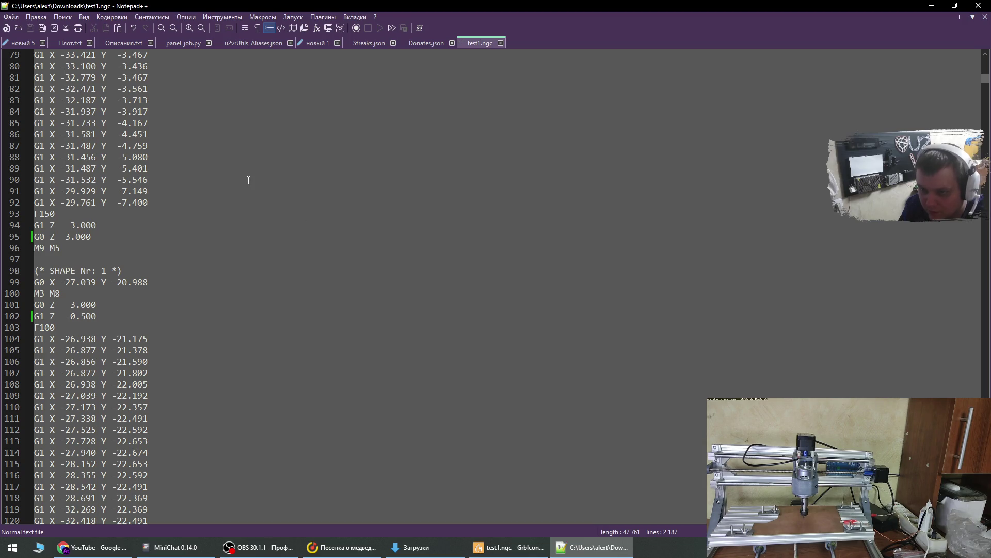
# - Switch from Notepad++ to the Candle CNC controller window
pyautogui.scroll(-20, 224, 258)
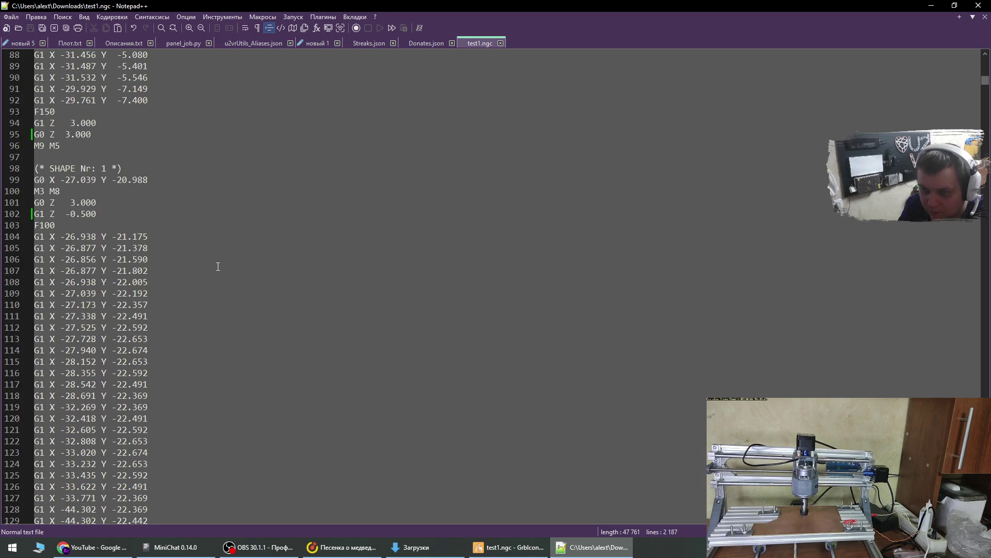
pyautogui.click(11, 16)
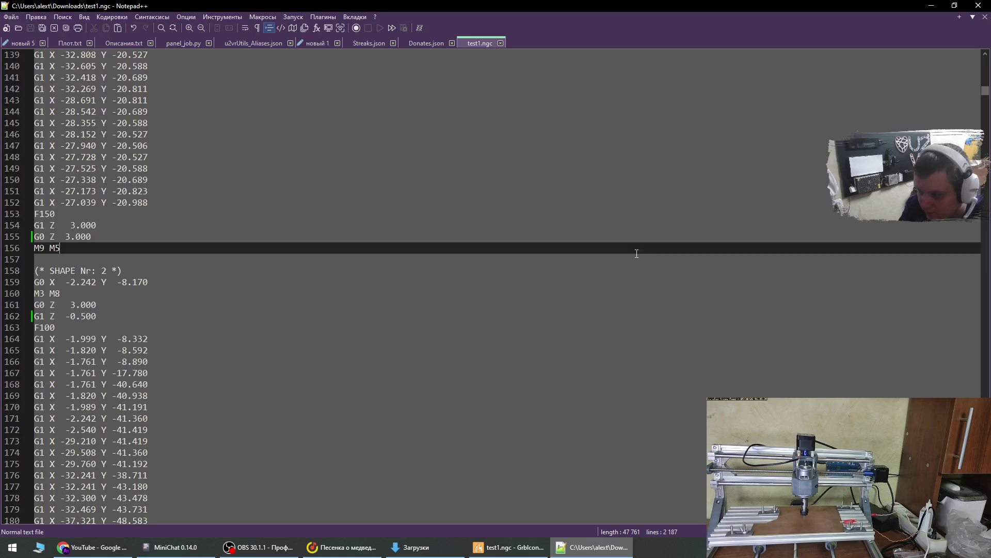
pyautogui.click(511, 547)
# - Reload test1.ngc into Candle without saving the changed heightmap
pyautogui.click(15, 23)
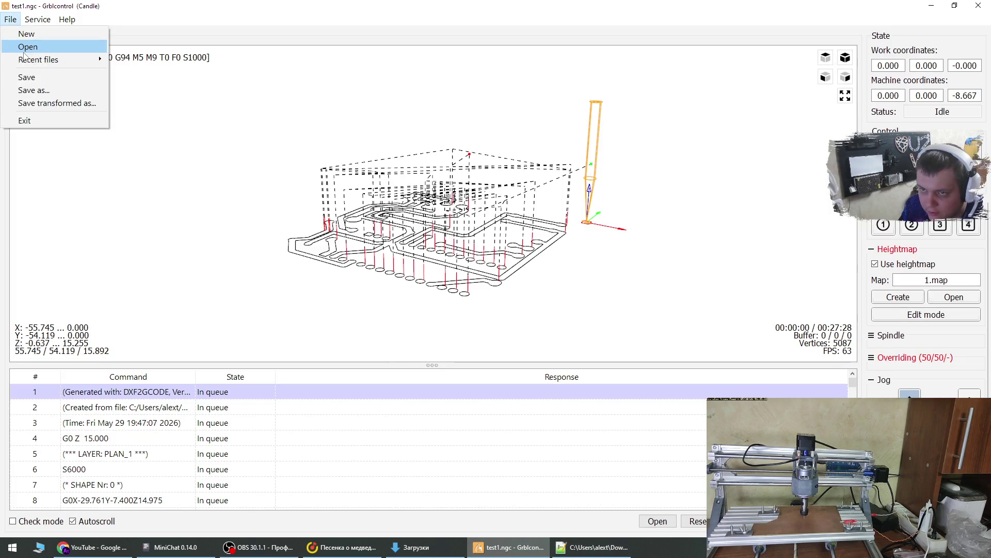
pyautogui.click(27, 47)
pyautogui.click(505, 284)
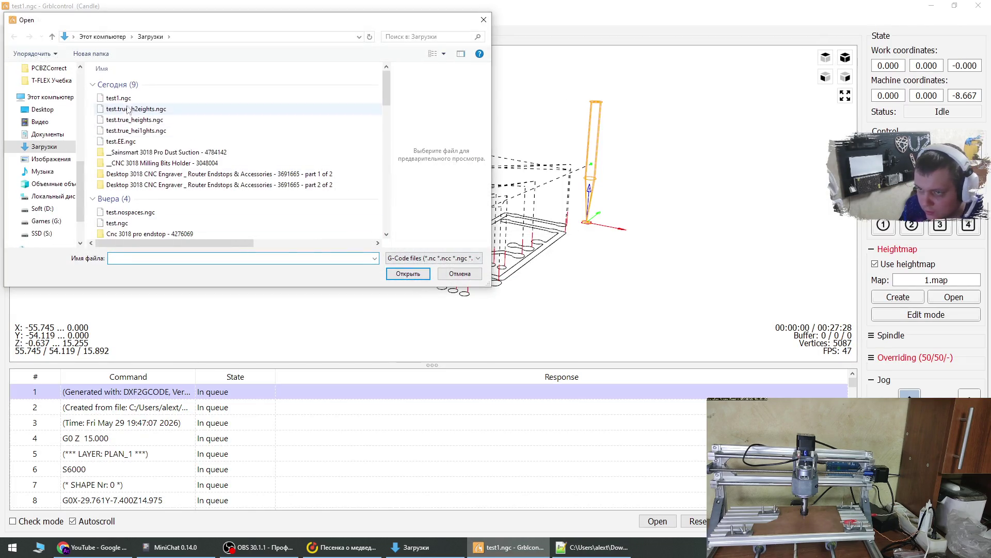
pyautogui.doubleClick(127, 98)
pyautogui.moveTo(592, 286)
pyautogui.mouseDown()
pyautogui.moveTo(596, 263)
pyautogui.moveTo(600, 275)
pyautogui.mouseUp()
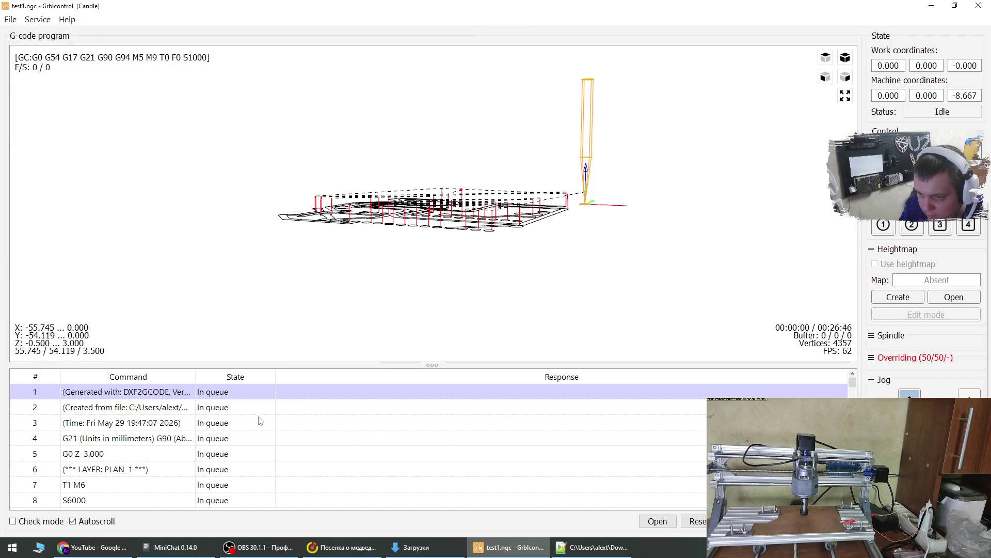
# - Delete the G21 units line and the T1 M6 tool-change line from the program
pyautogui.click(231, 438)
pyautogui.press('Delete')
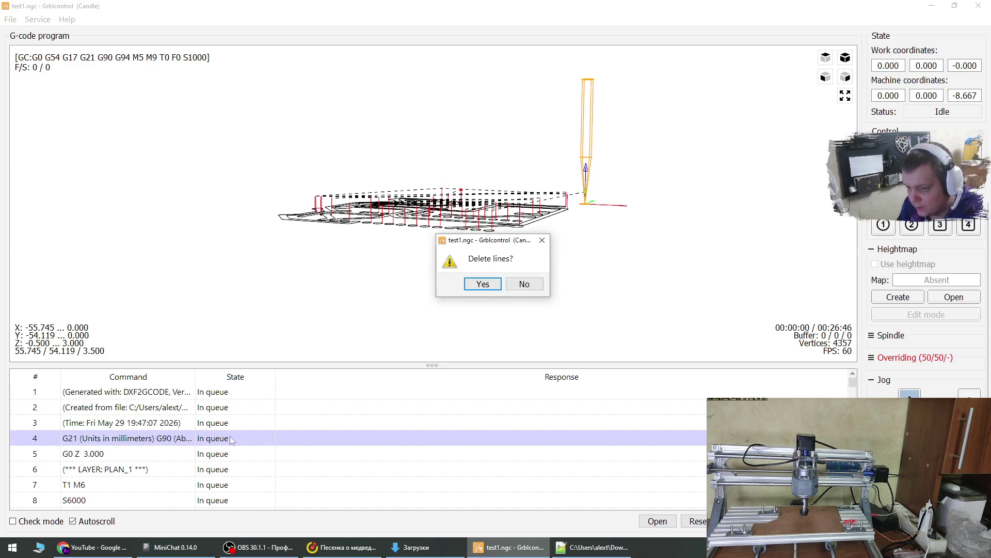
pyautogui.click(483, 286)
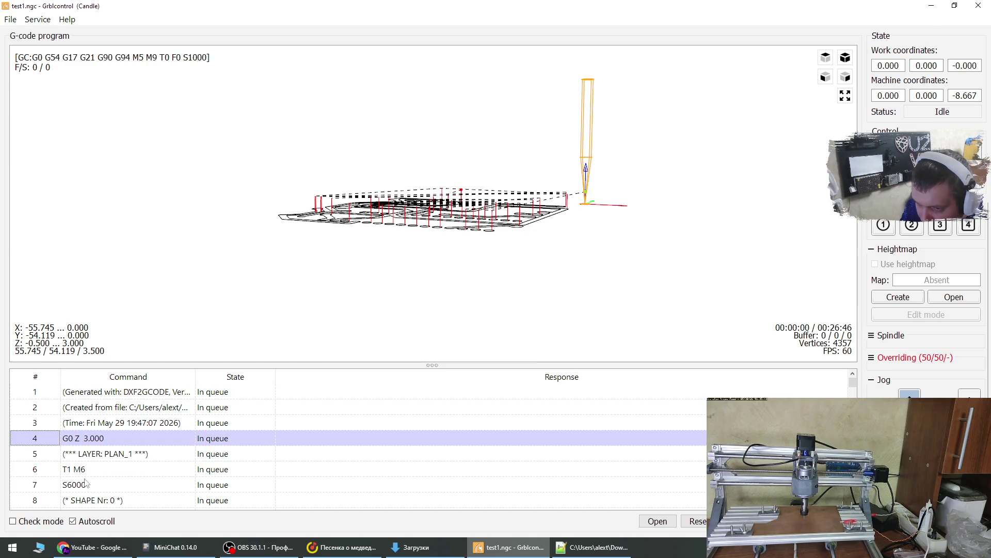
pyautogui.click(146, 470)
pyautogui.click(483, 283)
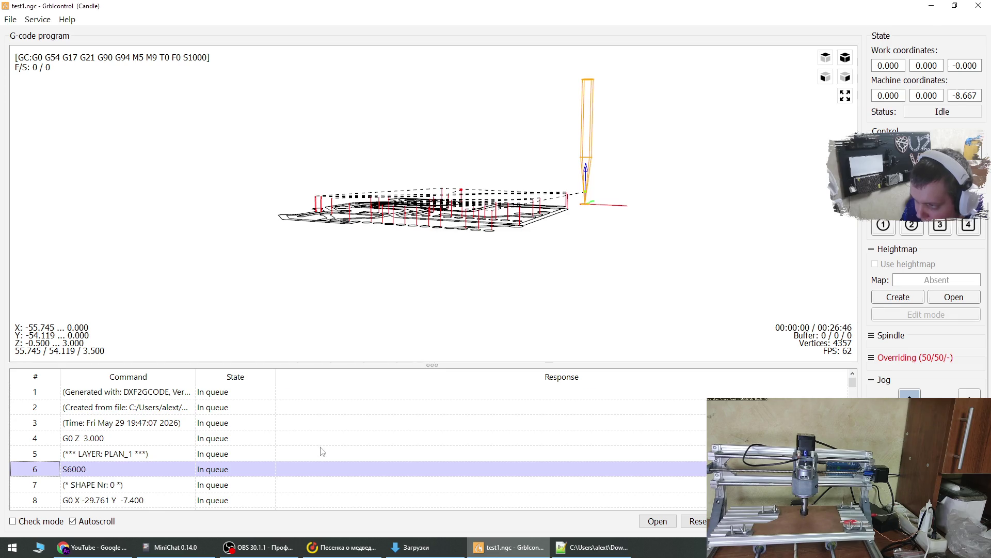
pyautogui.click(140, 395)
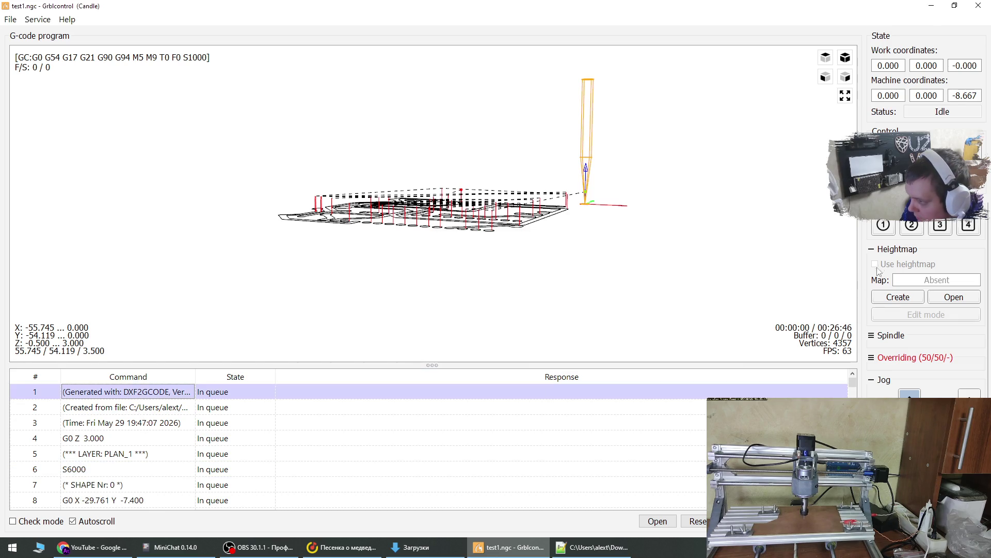
# - Load heightmap 1.map, apply it to the G-code, and send the program
pyautogui.click(947, 296)
pyautogui.click(144, 158)
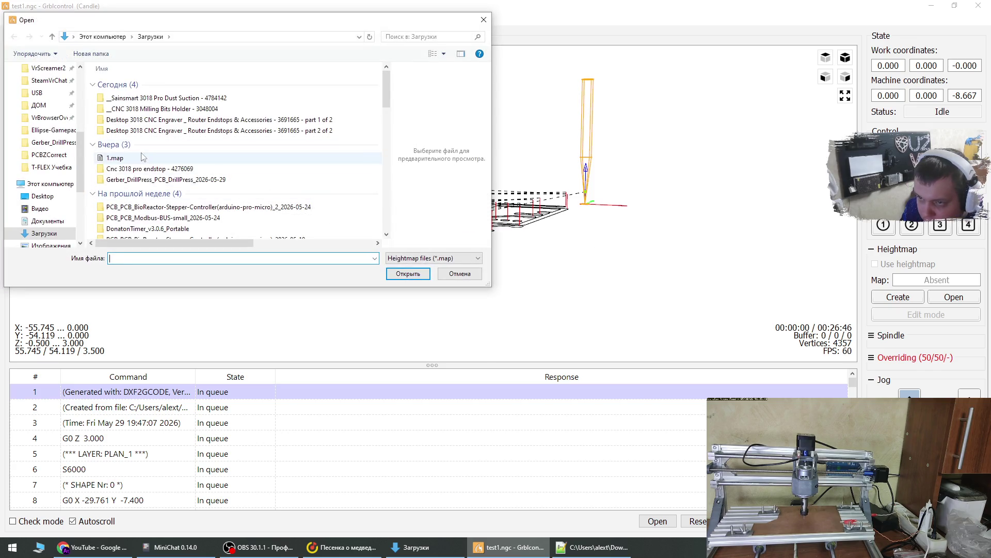
pyautogui.click(404, 272)
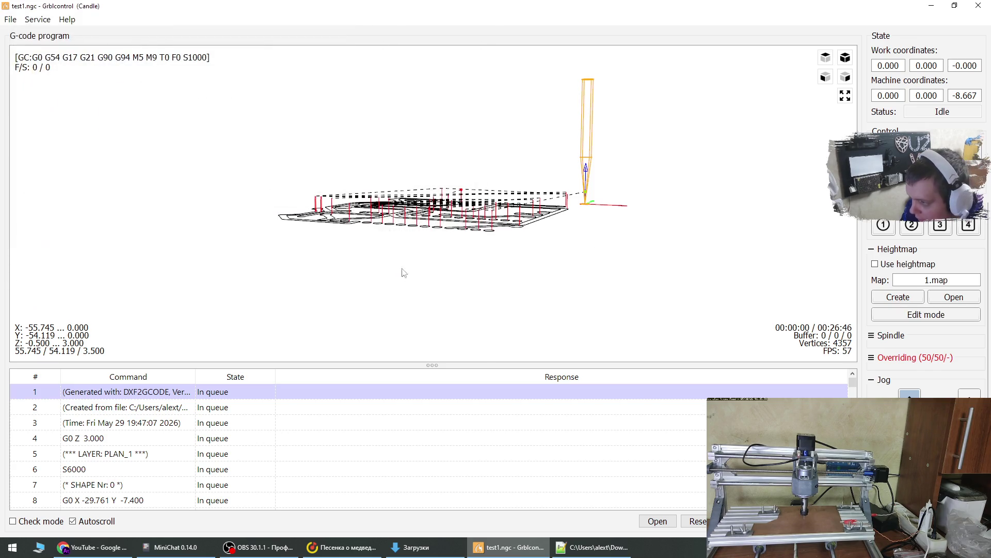
pyautogui.click(894, 265)
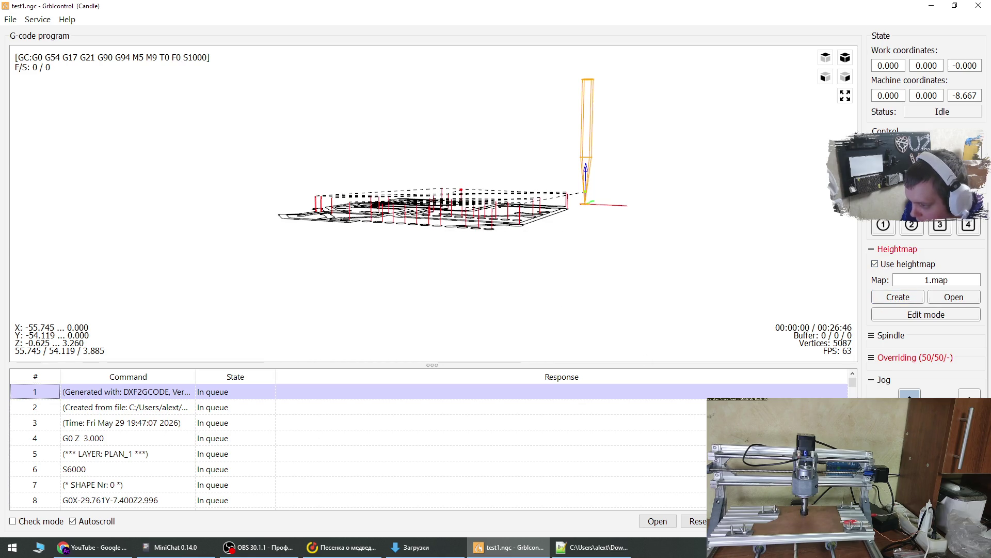
pyautogui.click(694, 521)
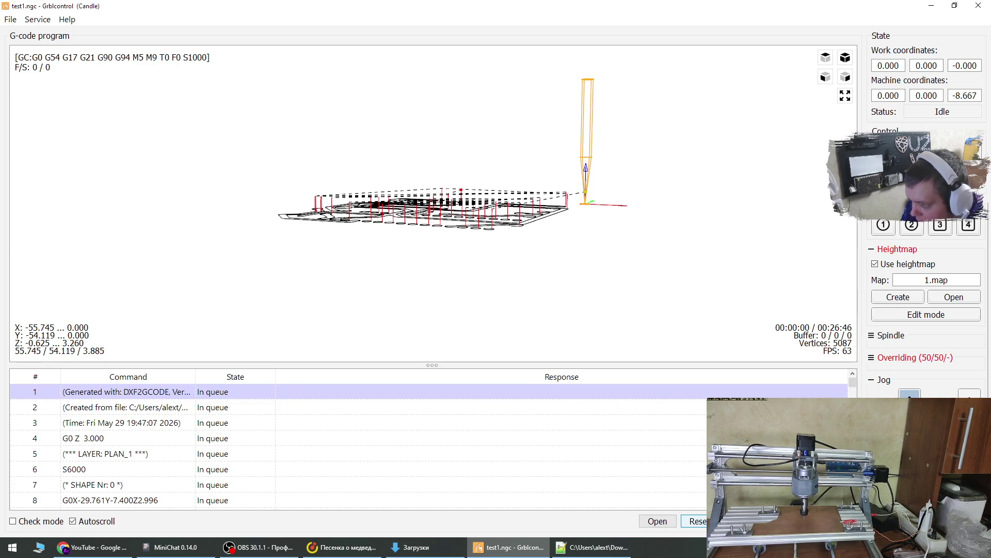
pyautogui.click(736, 521)
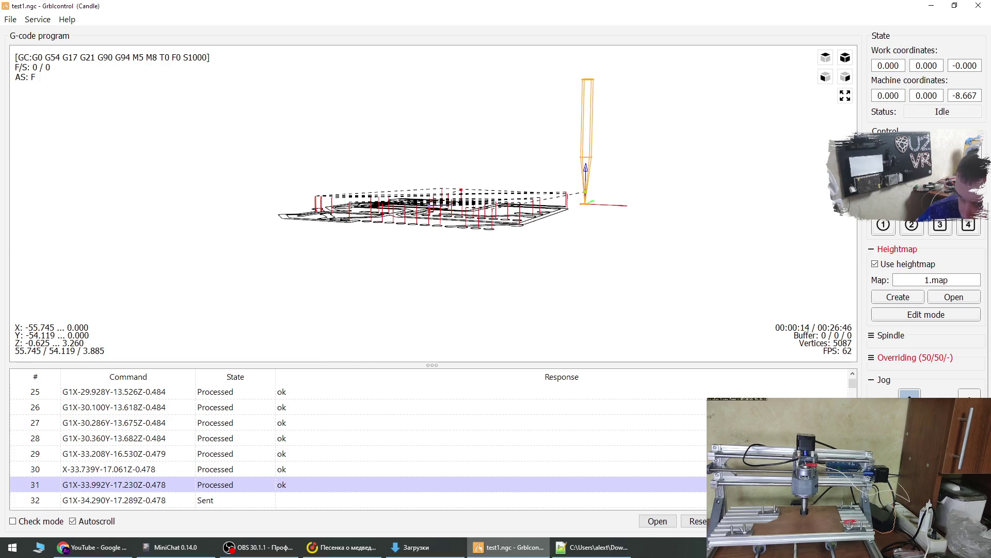
# - Resume sending, then reset the program back to line 1
pyautogui.press('space')
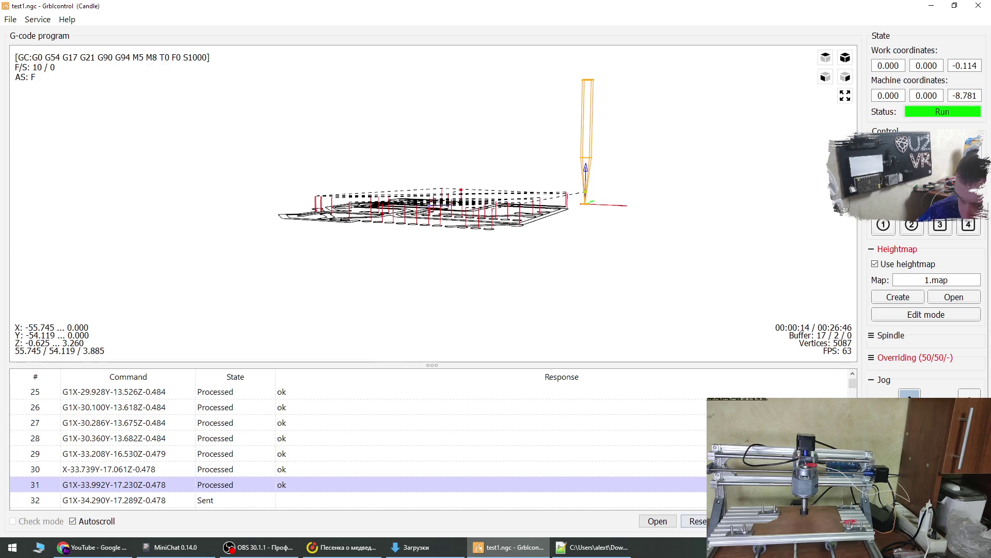
pyautogui.click(694, 521)
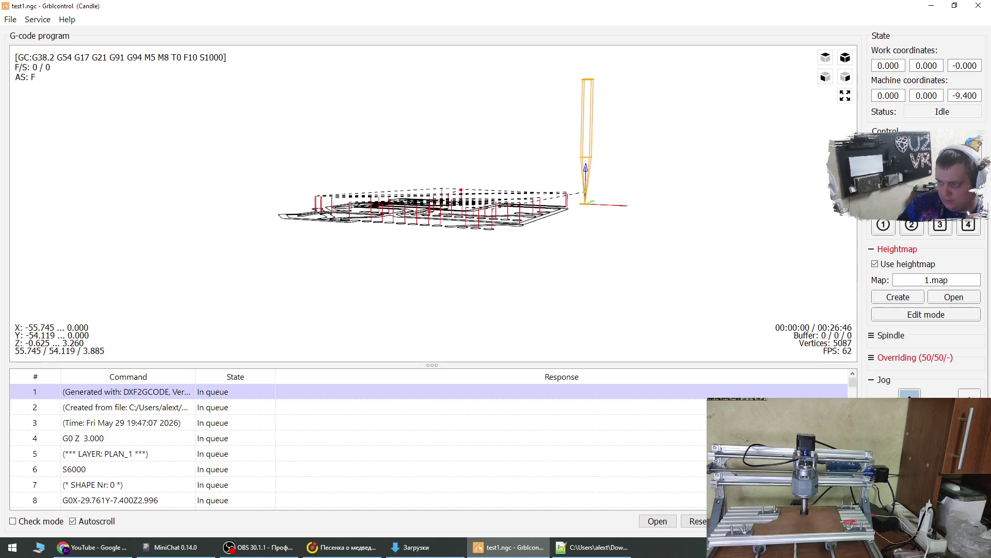
# - Start the program, lift the tool twice with user button 1, and turn off Use heightmap
pyautogui.click(739, 521)
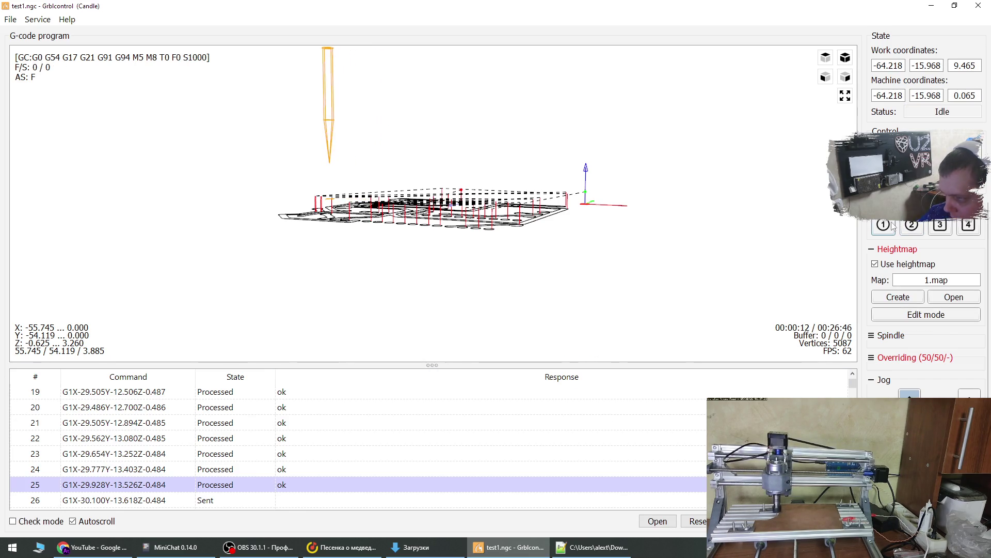
pyautogui.click(892, 226)
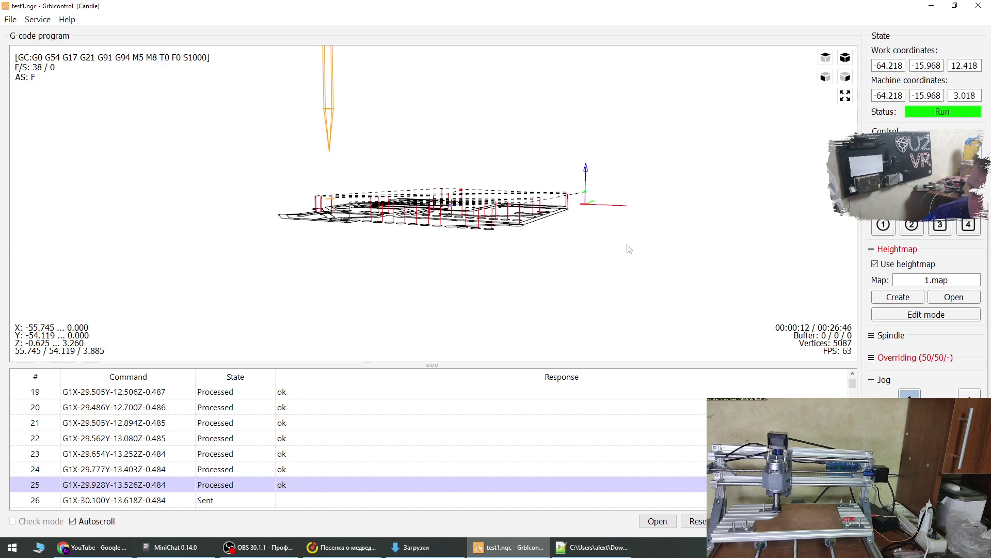
pyautogui.click(881, 226)
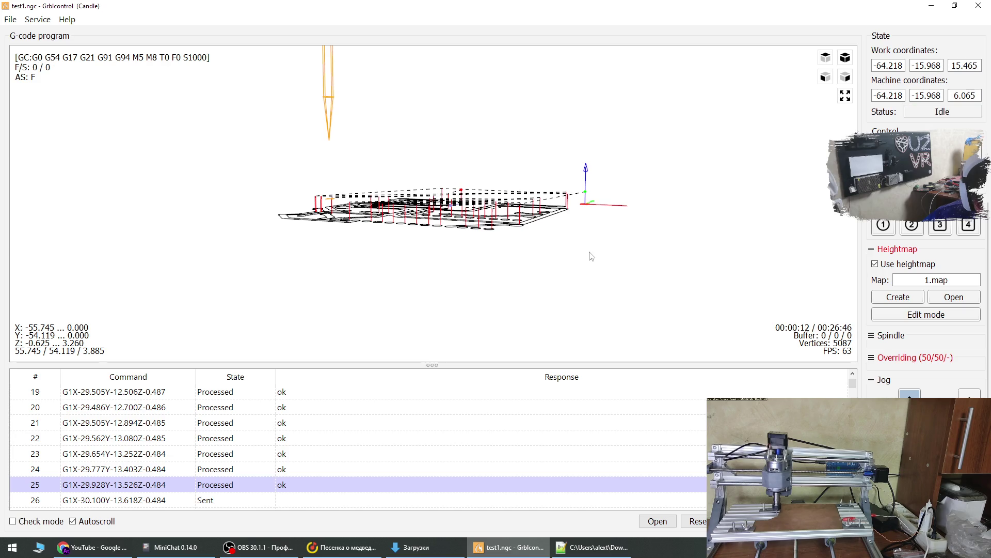
pyautogui.moveTo(422, 228); pyautogui.dragTo(356, 242)
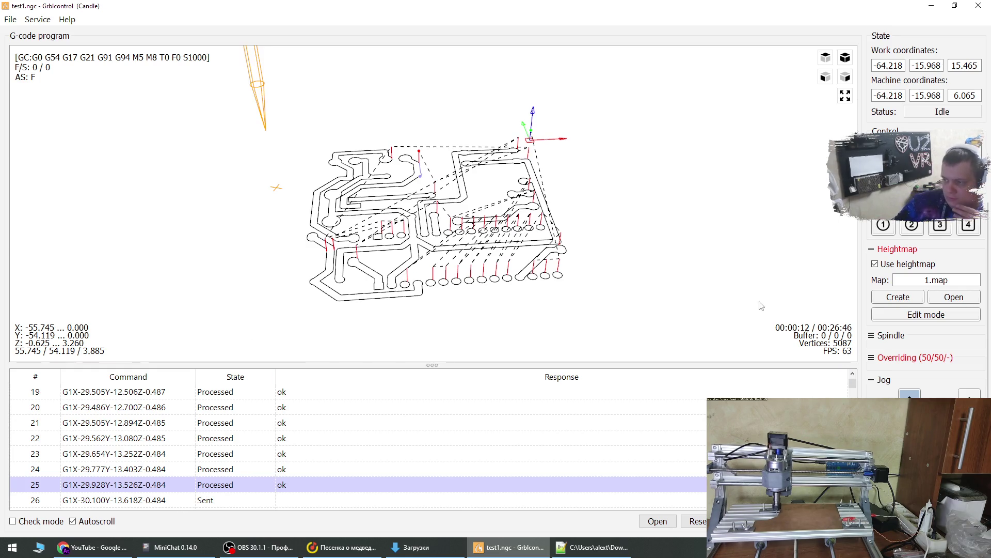
pyautogui.click(875, 265)
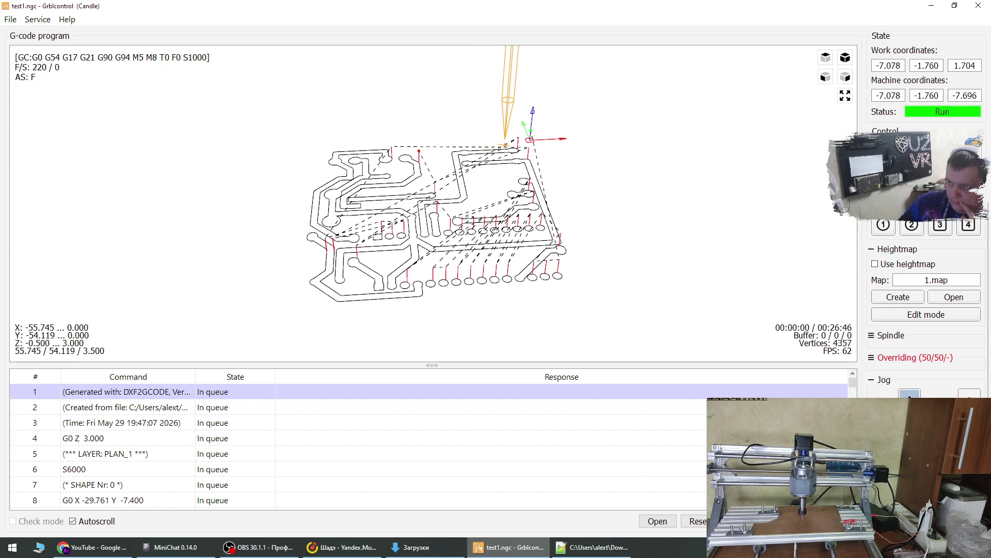
# - Halt the machine into Alarm, recover with user button 1, and view the toolpath side-on
pyautogui.click(884, 225)
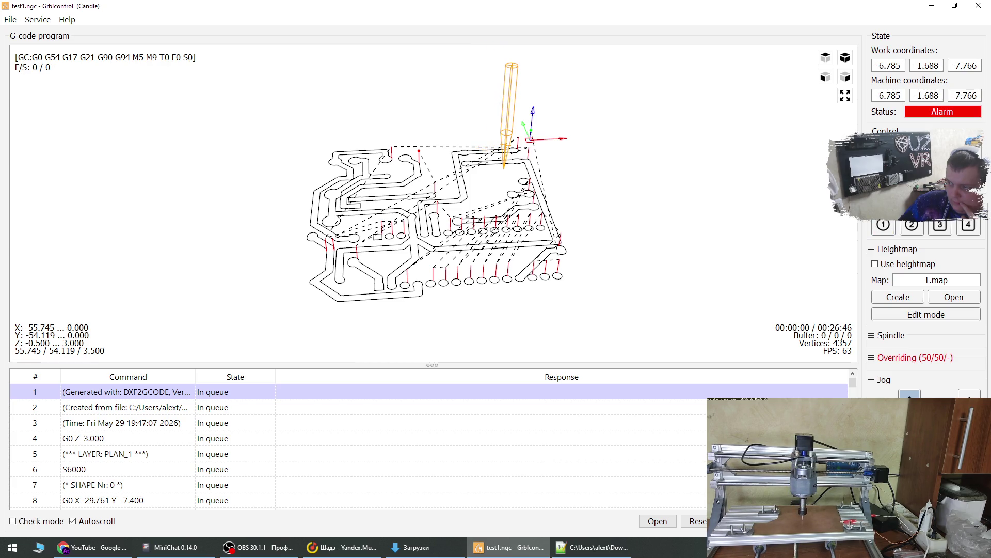
pyautogui.click(883, 226)
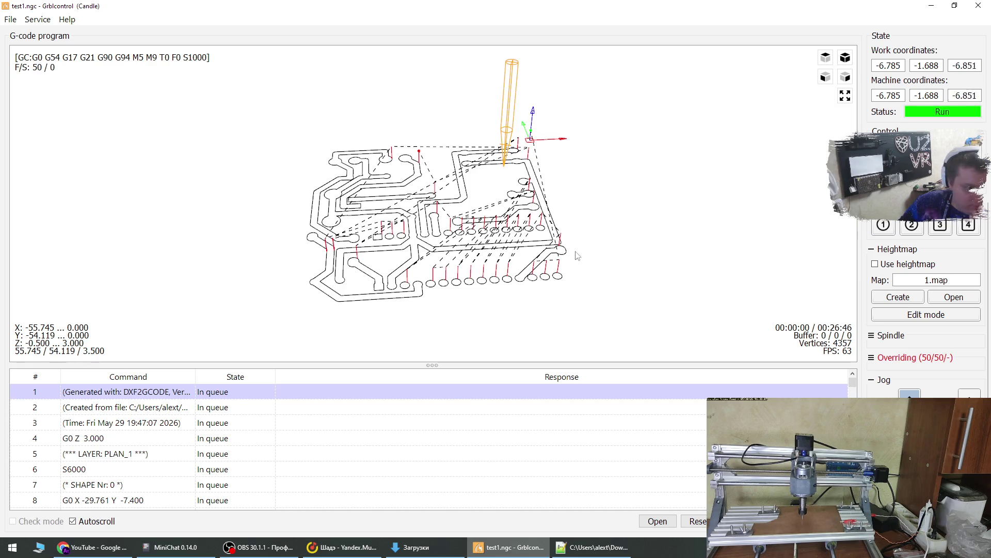
pyautogui.moveTo(836, 197); pyautogui.dragTo(510, 186)
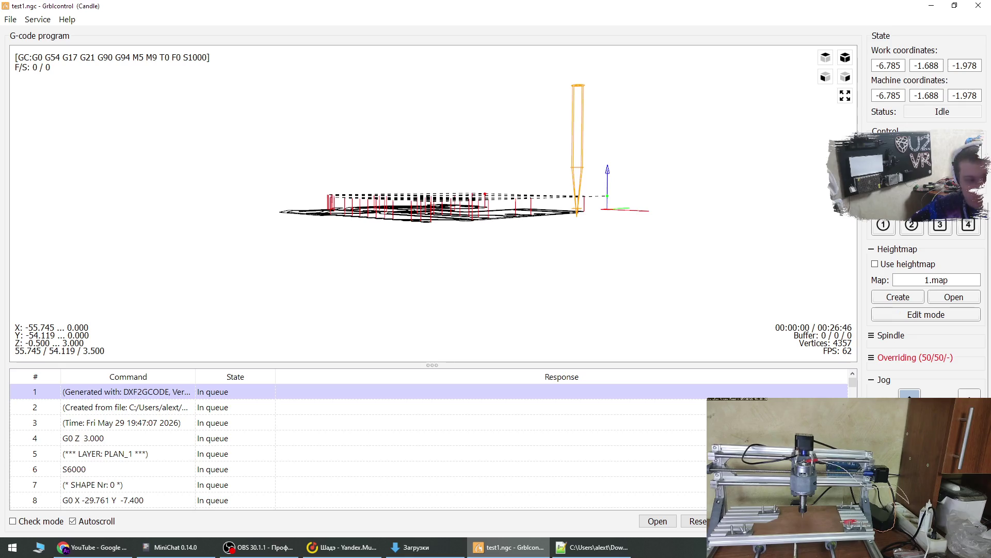
# - Jog the tool down, probe to the board surface, and zero work Z there
pyautogui.press('pagedown')
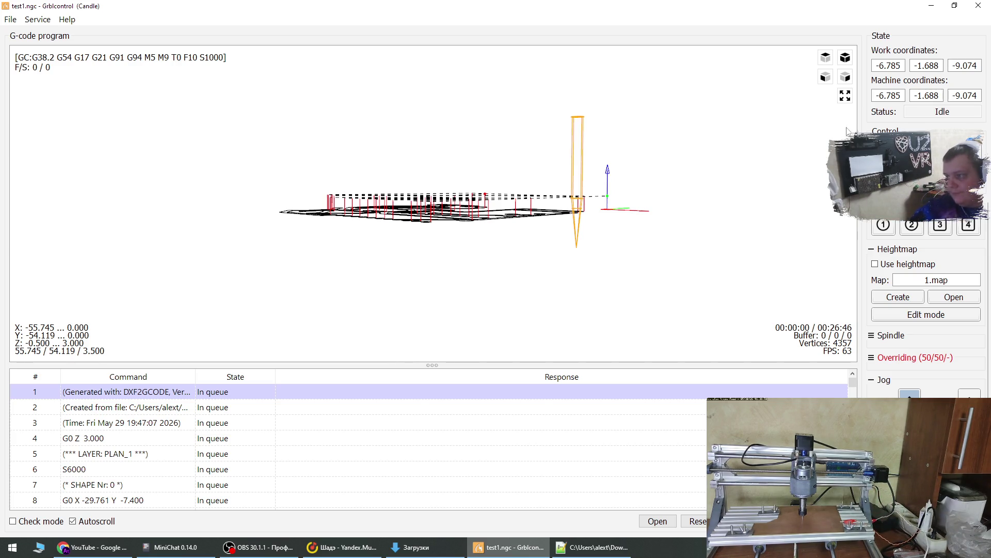
pyautogui.click(885, 227)
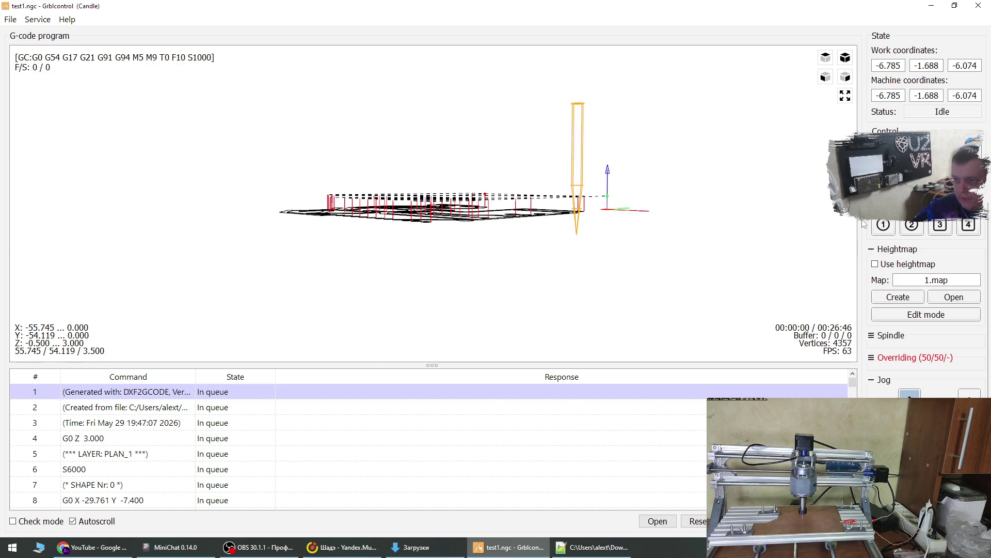
pyautogui.moveTo(714, 220)
pyautogui.mouseDown()
pyautogui.moveTo(655, 278)
pyautogui.moveTo(642, 229)
pyautogui.mouseUp()
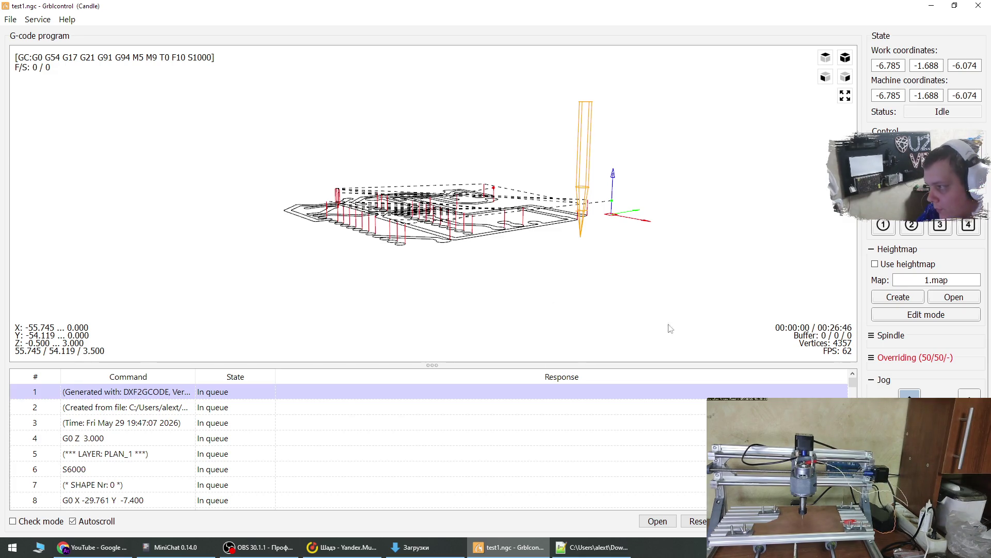
pyautogui.click(912, 149)
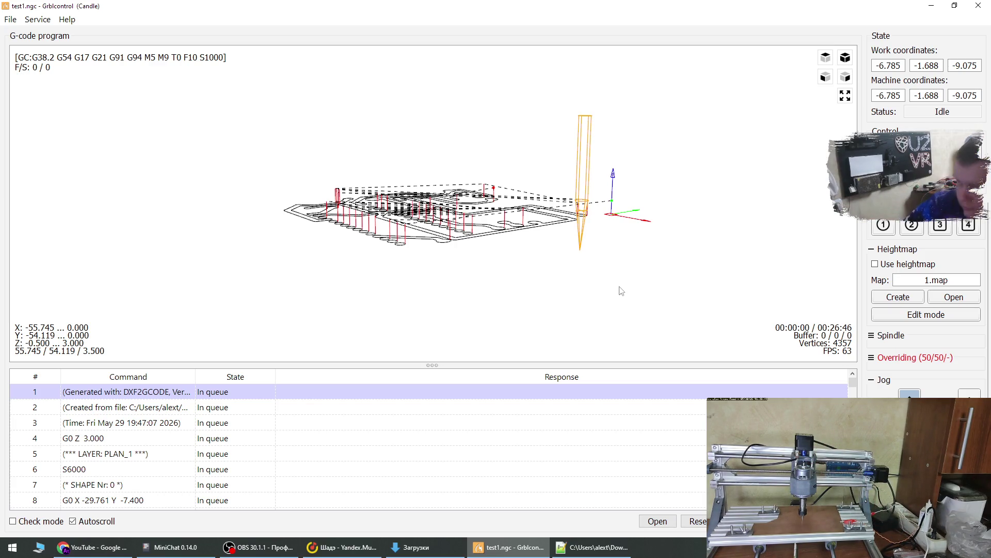
pyautogui.click(966, 150)
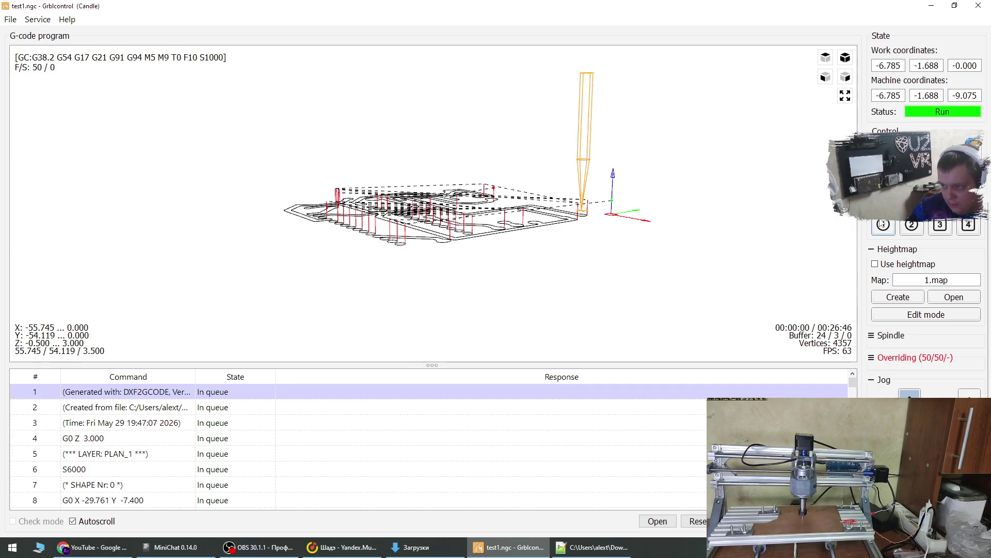
pyautogui.moveTo(640, 175); pyautogui.dragTo(644, 207)
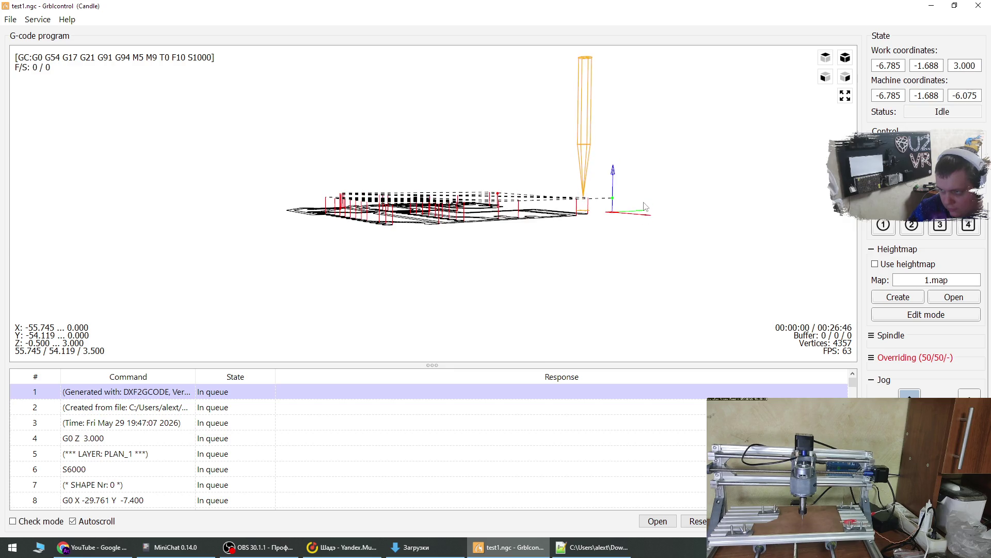
pyautogui.click(34, 19)
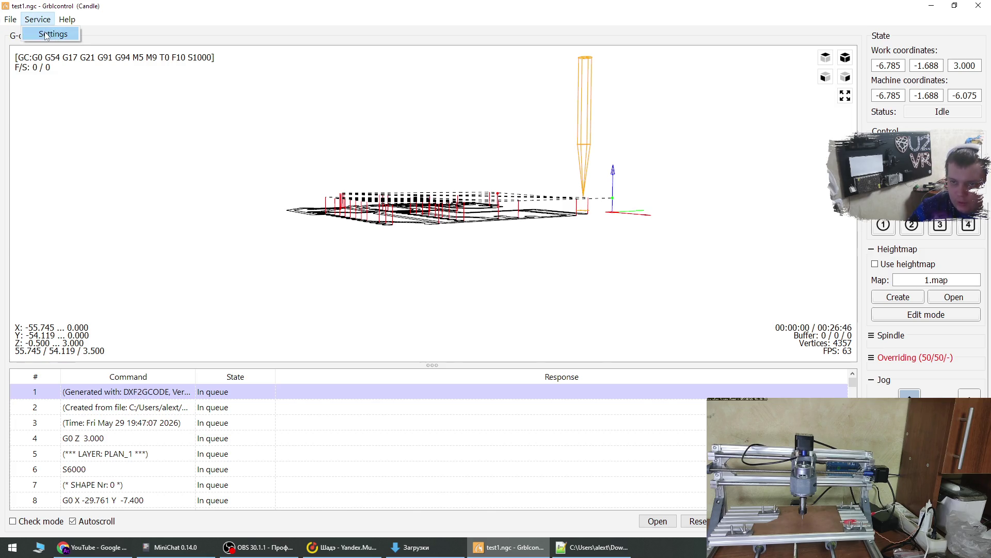
# - In Settings, set 'Restore origin moves tool in' to Plane instead of Space
pyautogui.click(44, 33)
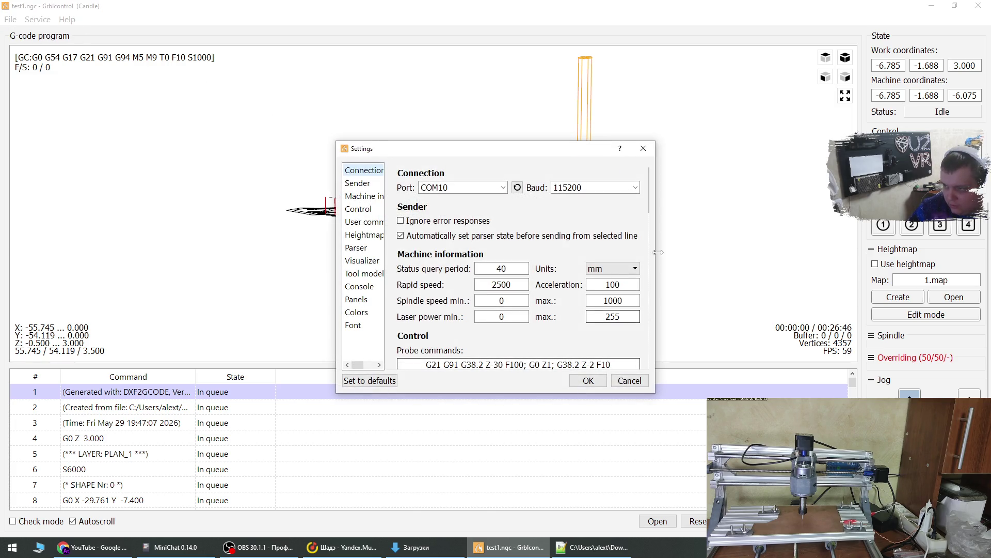
pyautogui.scroll(-1, 647, 201)
pyautogui.scroll(-5, 647, 202)
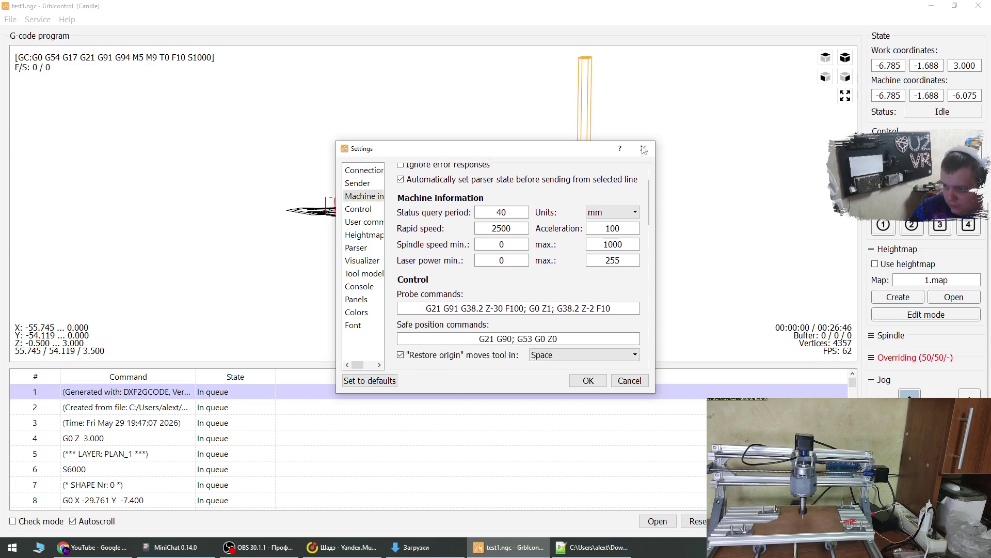
pyautogui.click(556, 270)
pyautogui.click(542, 273)
# - Apply the settings and run user command 1 to lift the tool to work Z 6.000
pyautogui.moveTo(511, 310); pyautogui.dragTo(573, 311)
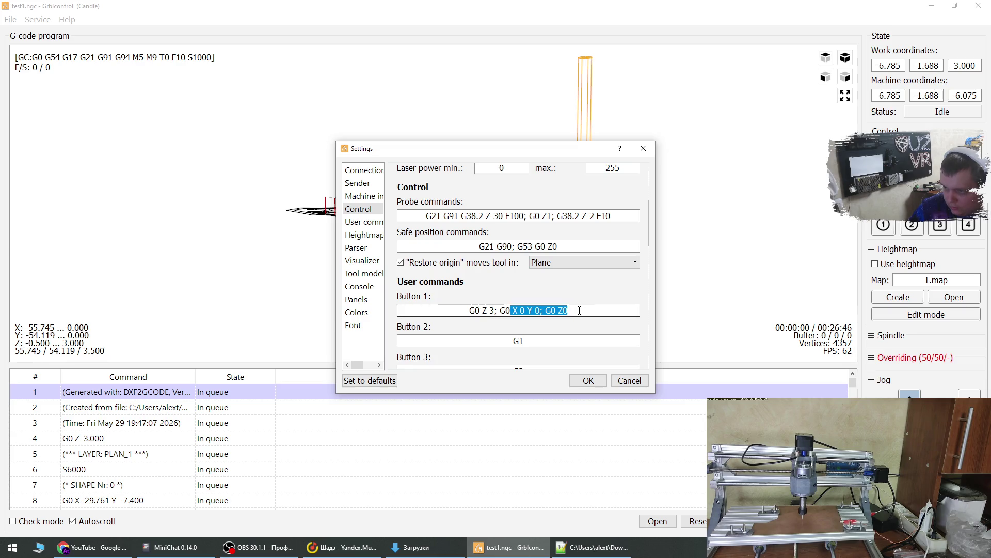
pyautogui.click(579, 310)
pyautogui.click(588, 381)
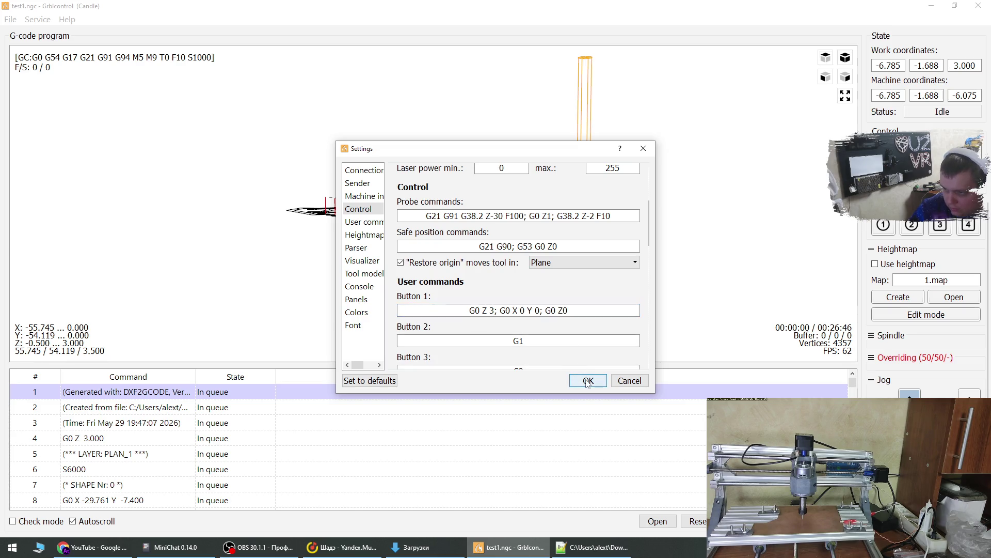
pyautogui.click(889, 231)
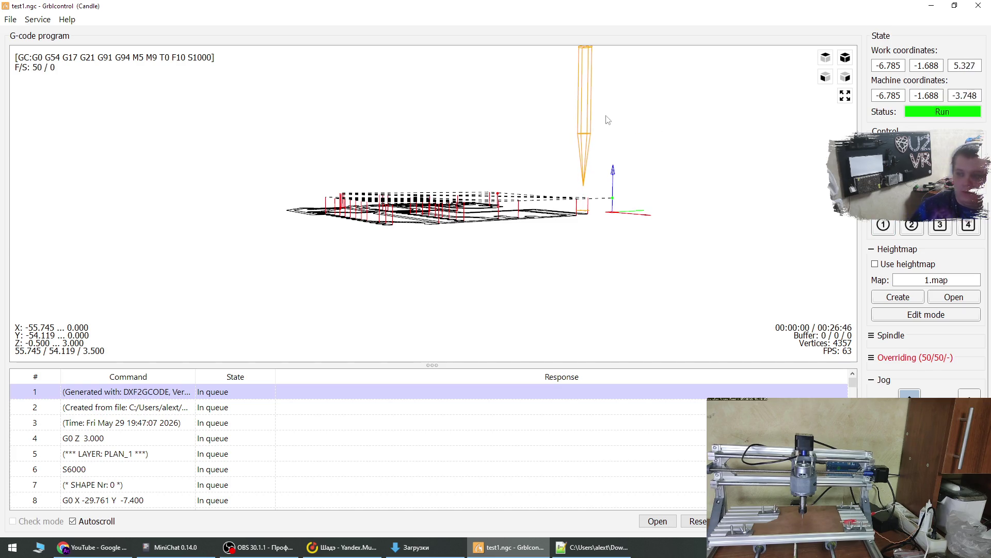
pyautogui.click(986, 8)
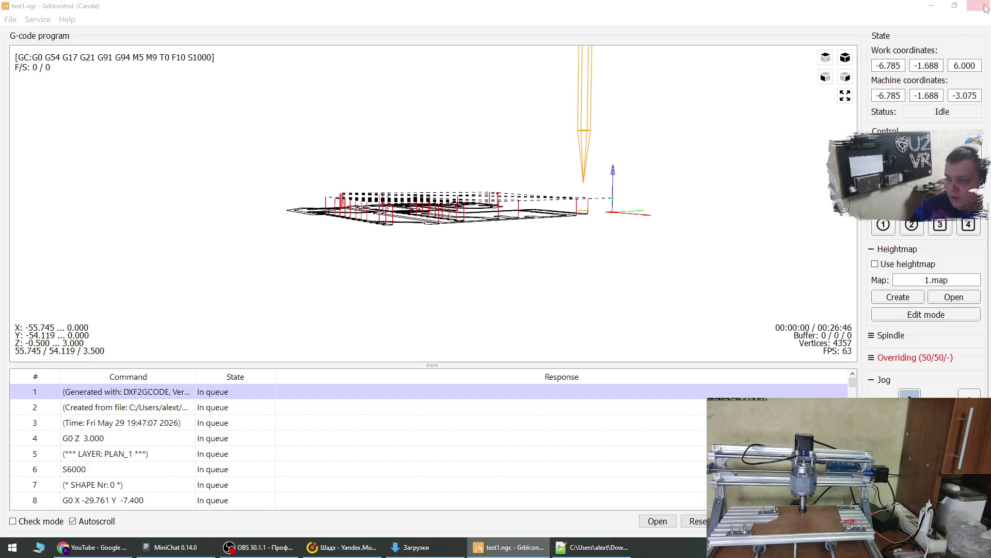
# - Close Candle without saving and relaunch it from C:\Tools\CNC\3018PRO1.1\software\GRBL\Grblcontrol(Candle_1.1.7)
pyautogui.click(518, 284)
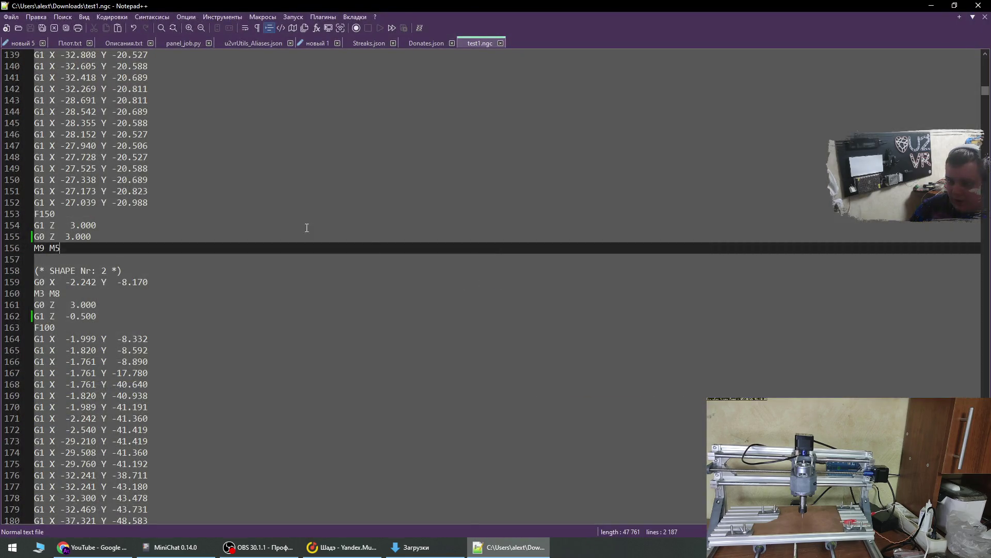
pyautogui.click(400, 552)
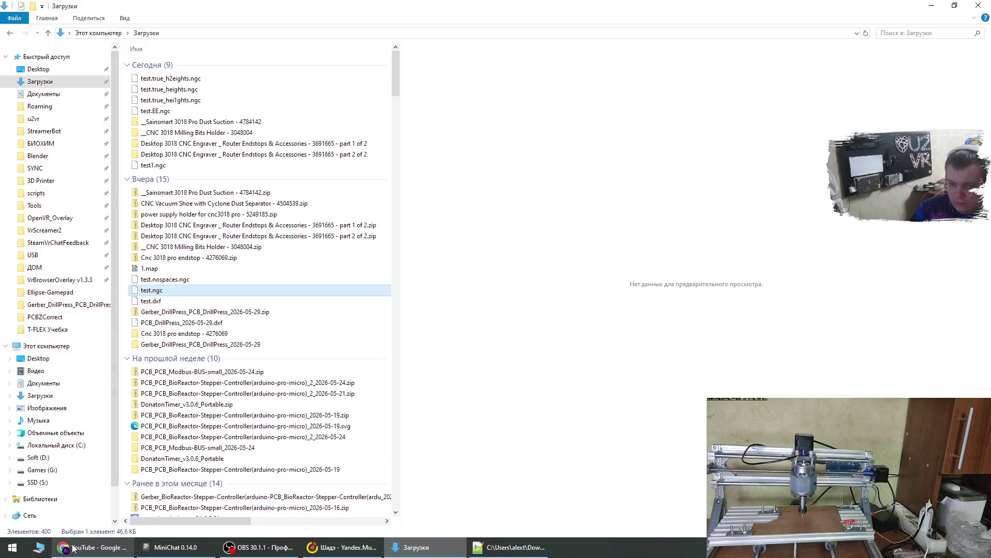
pyautogui.click(38, 547)
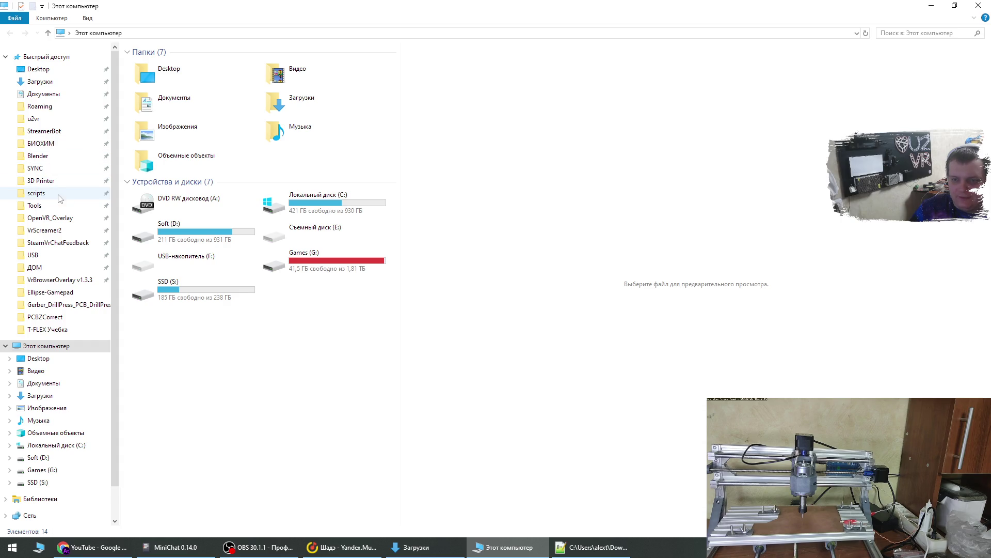
pyautogui.click(36, 206)
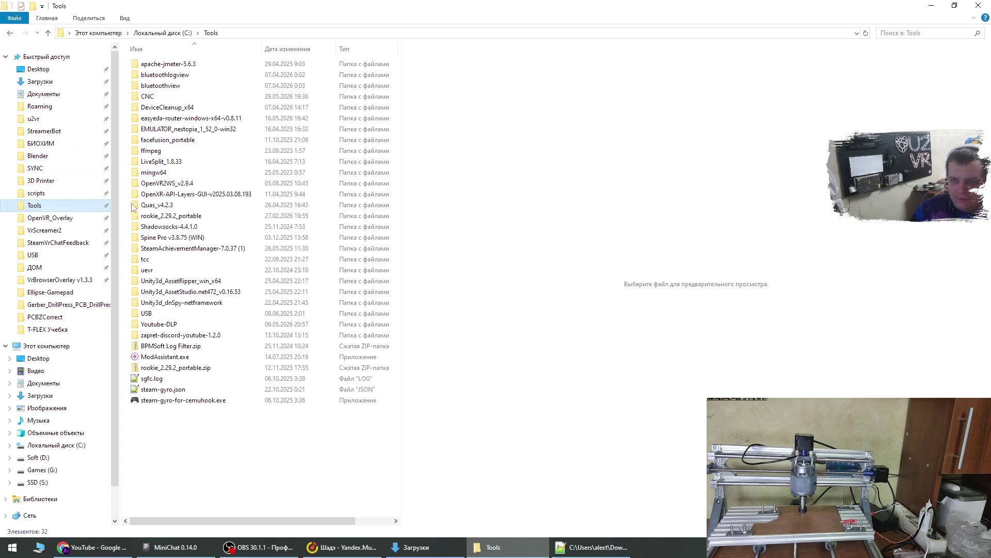
pyautogui.doubleClick(182, 98)
pyautogui.click(166, 64)
pyautogui.doubleClick(165, 64)
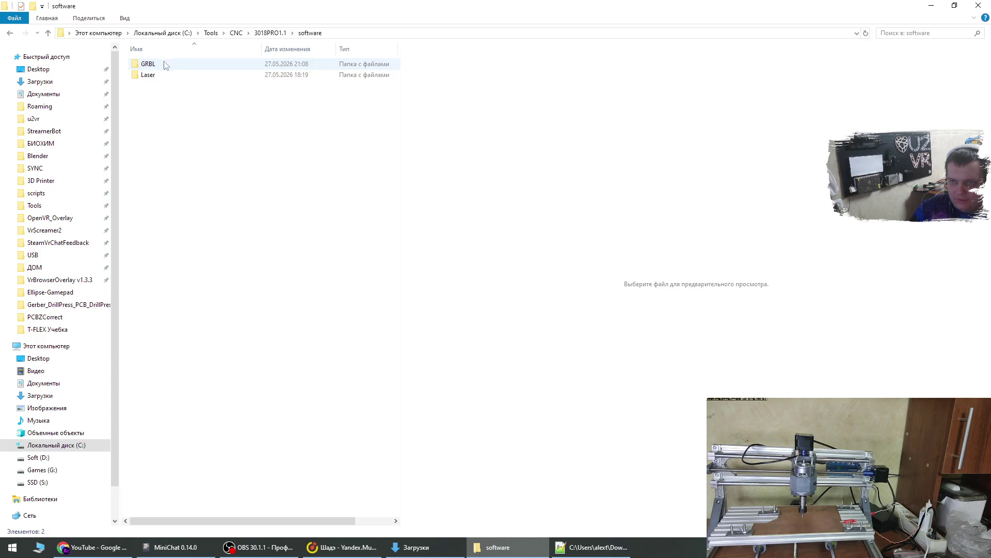
pyautogui.doubleClick(155, 65)
pyautogui.doubleClick(157, 86)
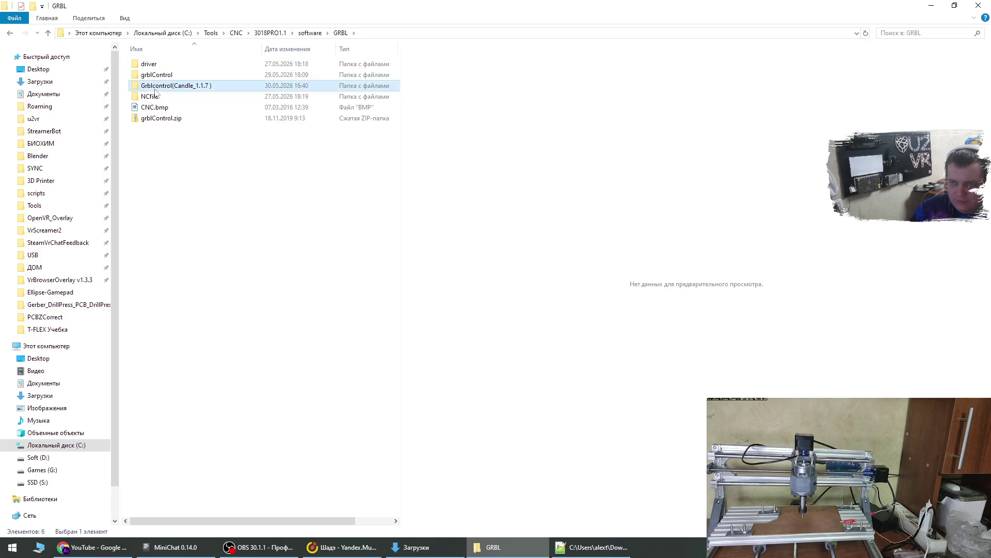
pyautogui.doubleClick(165, 96)
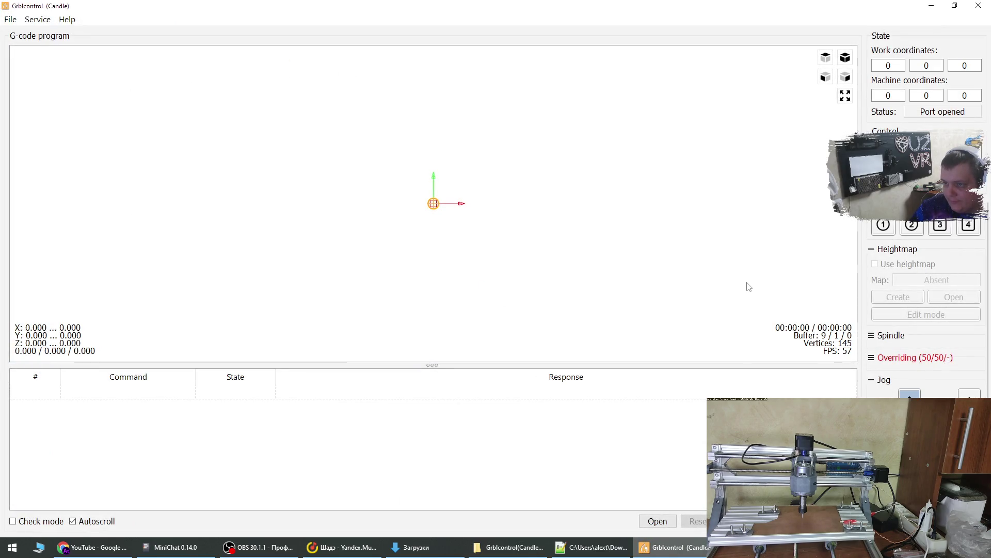
# - Reload test1.ngc from Recent files and tilt the view to see the PCB traces
pyautogui.click(11, 19)
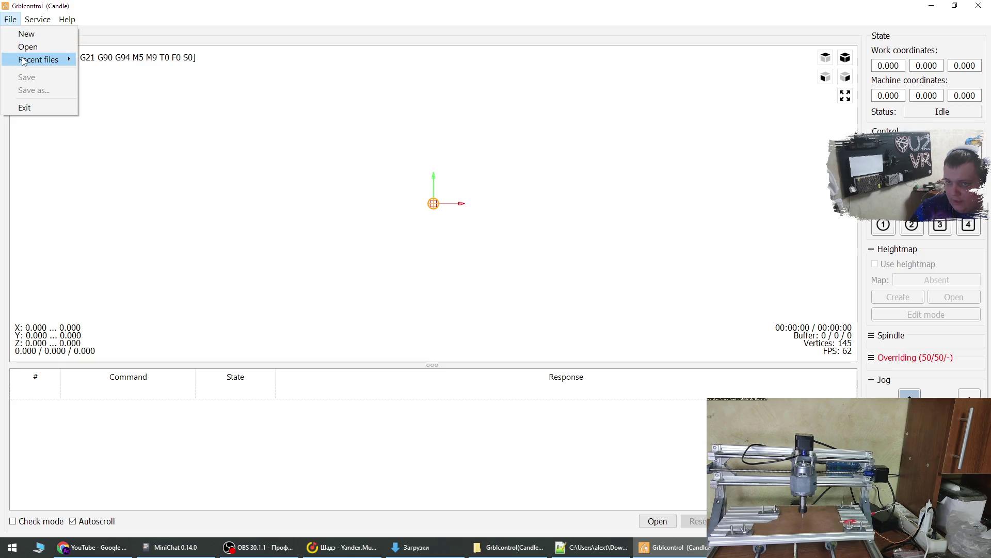
pyautogui.moveTo(26, 61)
pyautogui.click(158, 62)
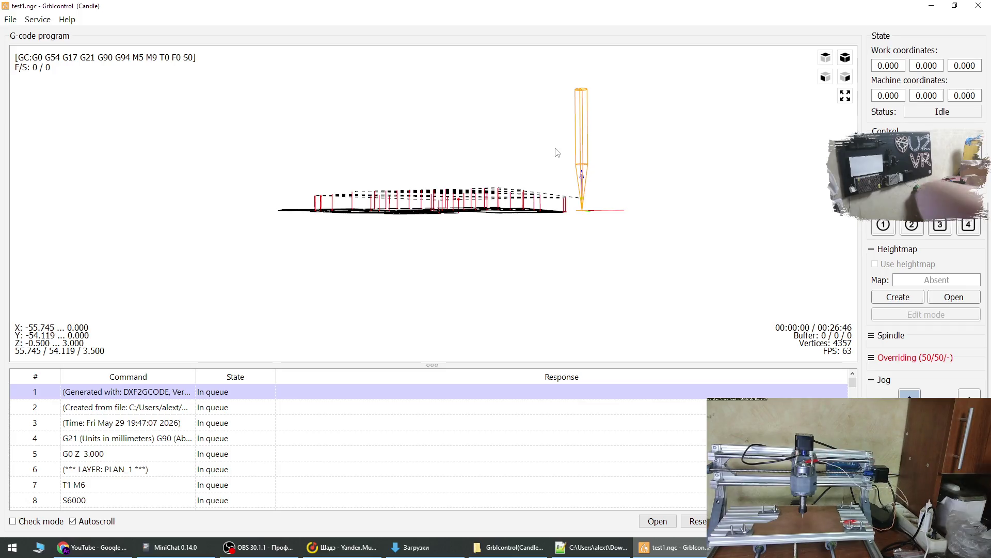
pyautogui.moveTo(491, 189)
pyautogui.mouseDown()
pyautogui.moveTo(532, 179)
pyautogui.moveTo(495, 243)
pyautogui.mouseUp()
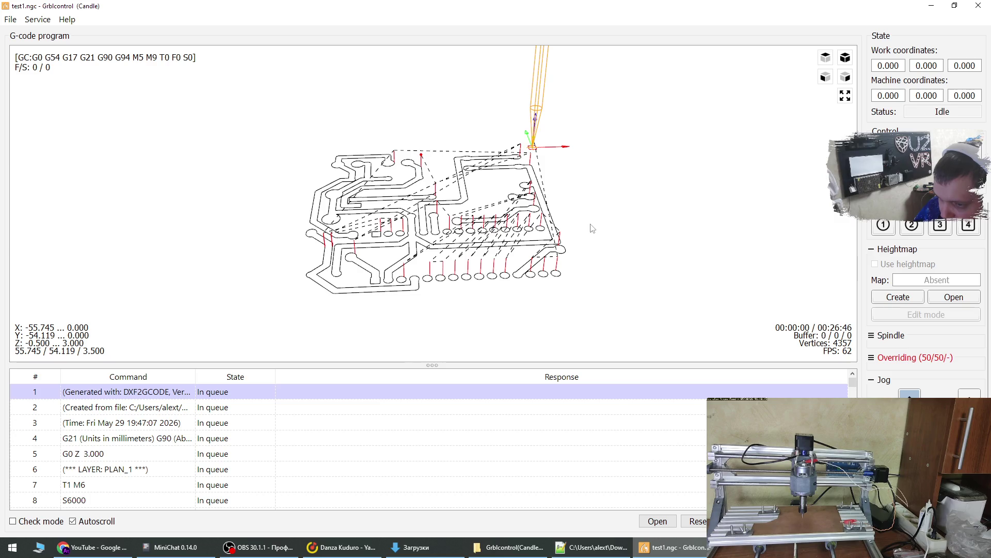
# - Open row 4's command cell to read its full G21 G90 G64 G17 G40 G49 line
pyautogui.click(170, 442)
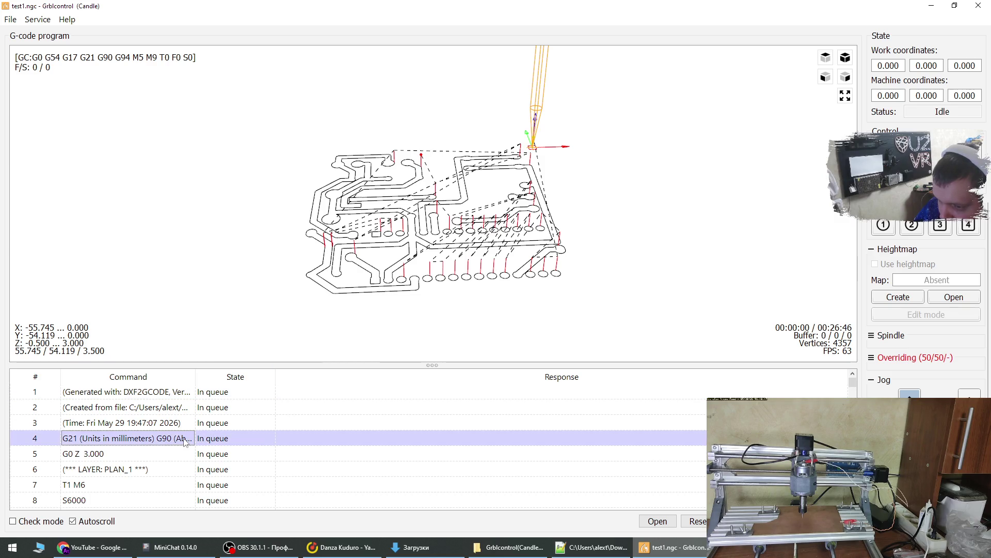
pyautogui.doubleClick(109, 437)
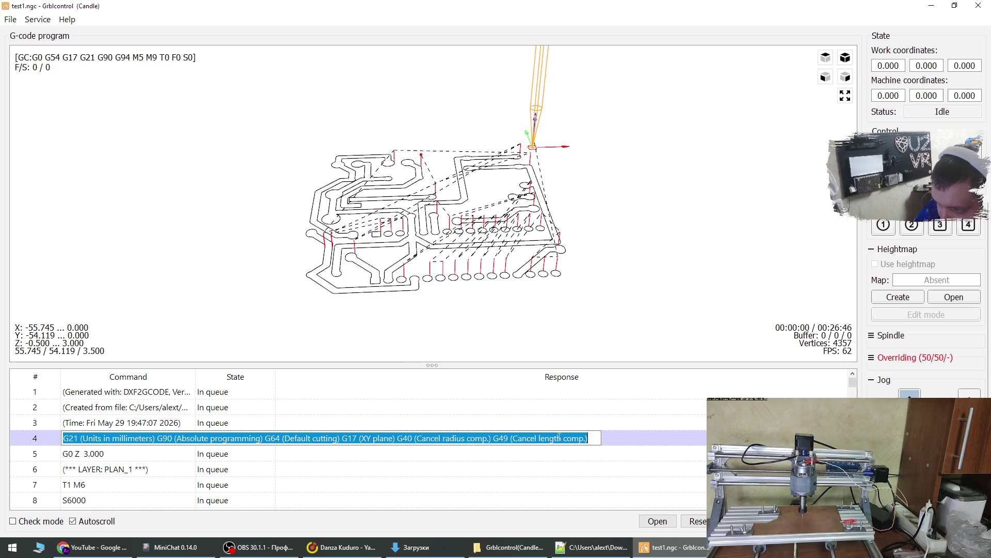
pyautogui.click(523, 424)
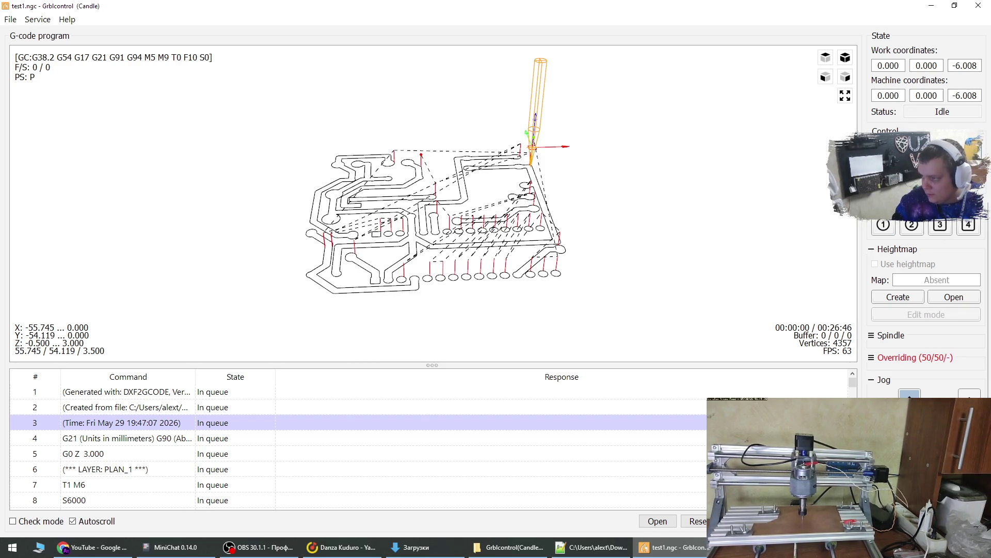
# - From a low side view of the toolpath, jog the tool up by 2 mm
pyautogui.moveTo(558, 170)
pyautogui.mouseDown()
pyautogui.moveTo(505, 137)
pyautogui.moveTo(513, 139)
pyautogui.mouseUp()
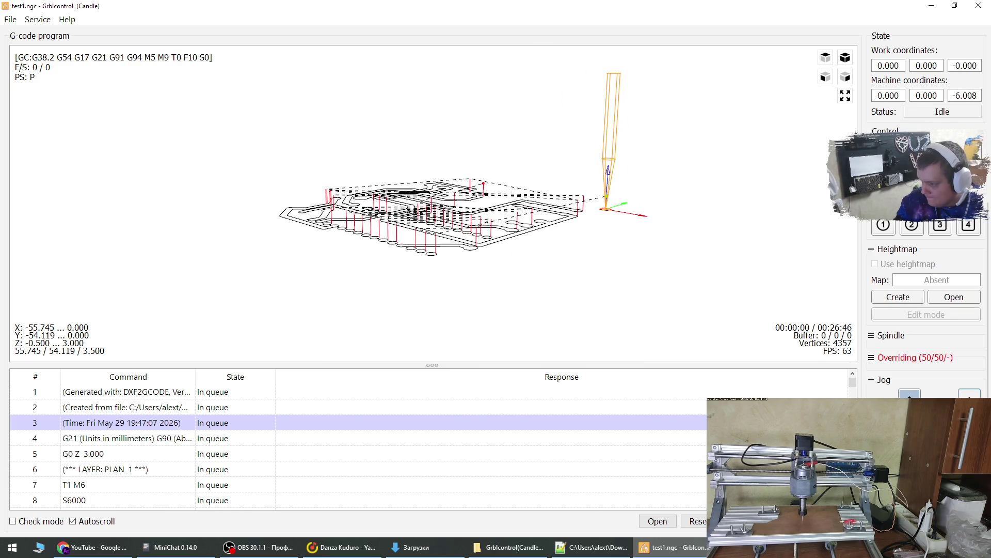
pyautogui.press('pageup')
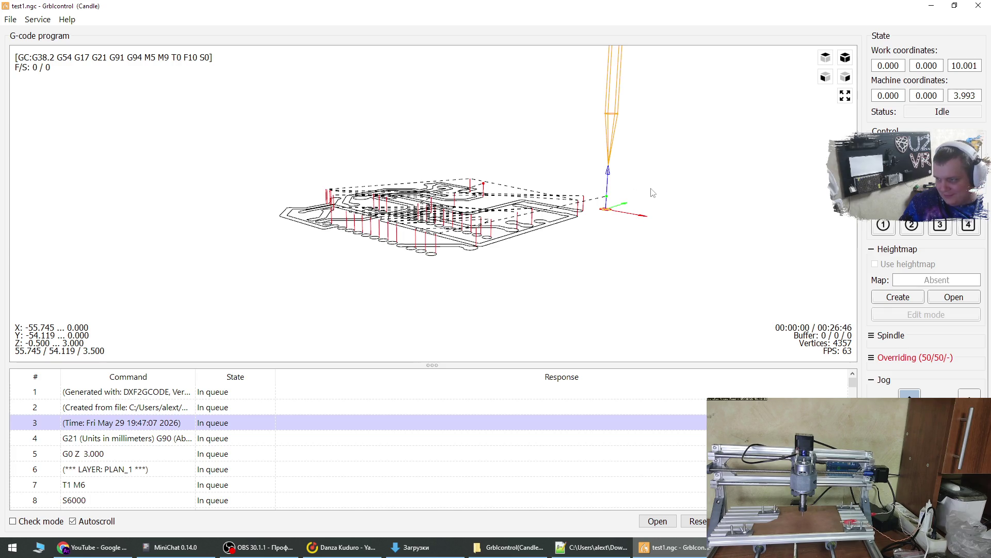
# - Jog the tool along negative Y and negative X toward work position -60
pyautogui.moveTo(592, 281); pyautogui.dragTo(600, 287)
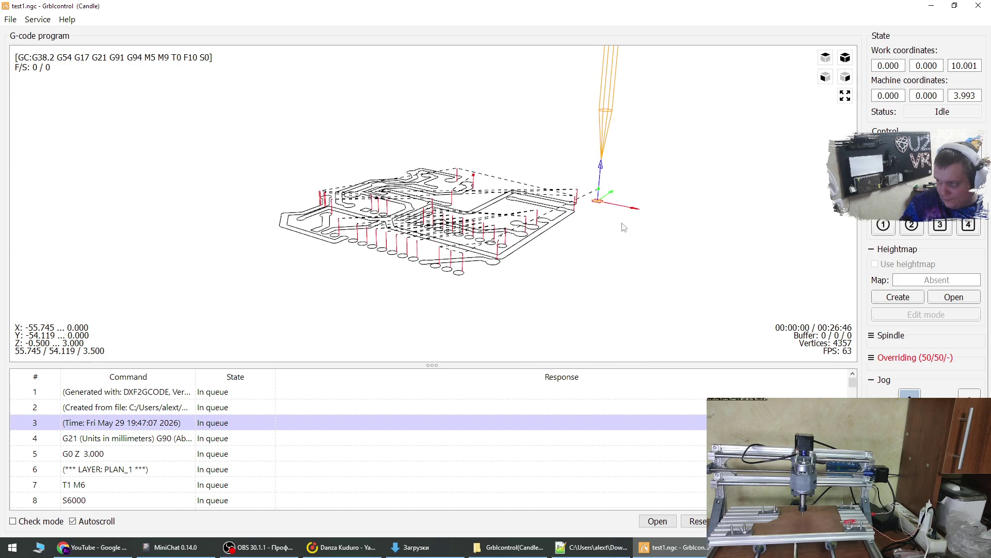
pyautogui.press('Down')
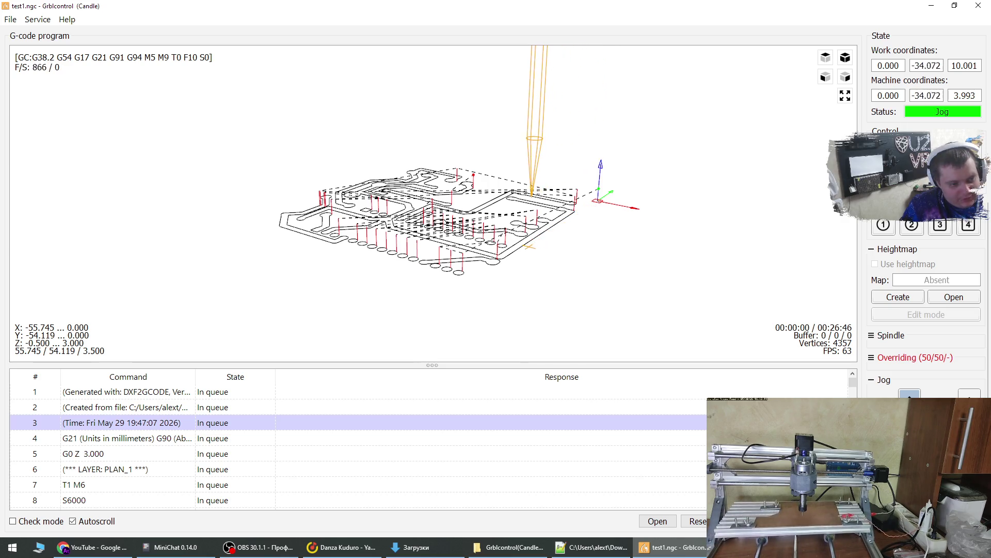
pyautogui.moveTo(653, 310); pyautogui.dragTo(546, 319)
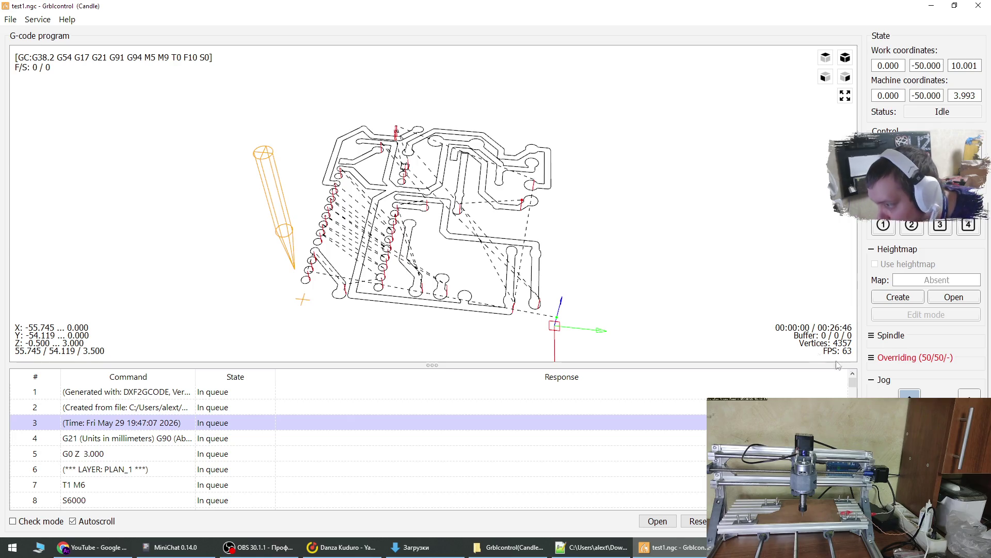
pyautogui.press('Down')
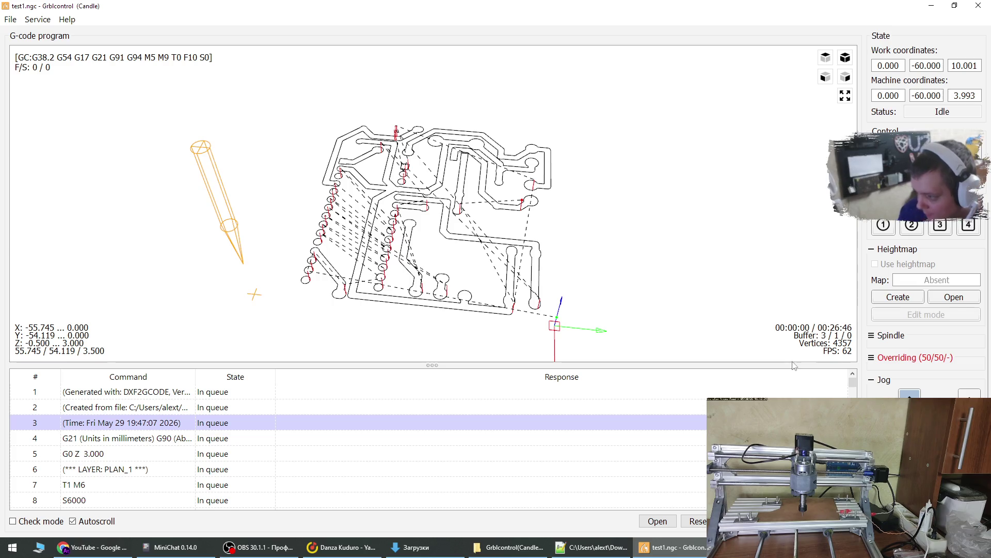
pyautogui.press('Left')
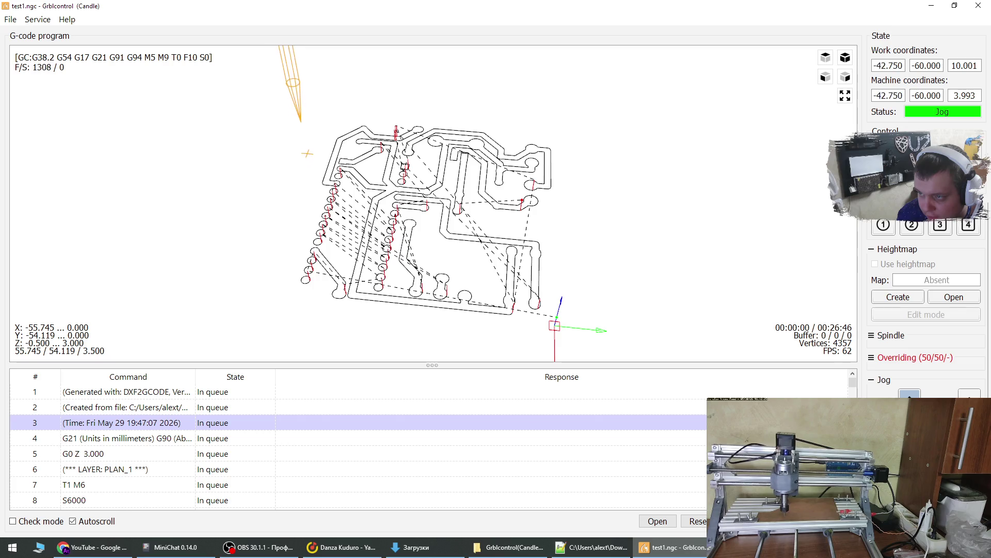
# - Jog Y back to 0 and run user command 1, lifting the tool 3 mm to Z 13.001
pyautogui.moveTo(266, 240); pyautogui.dragTo(369, 248)
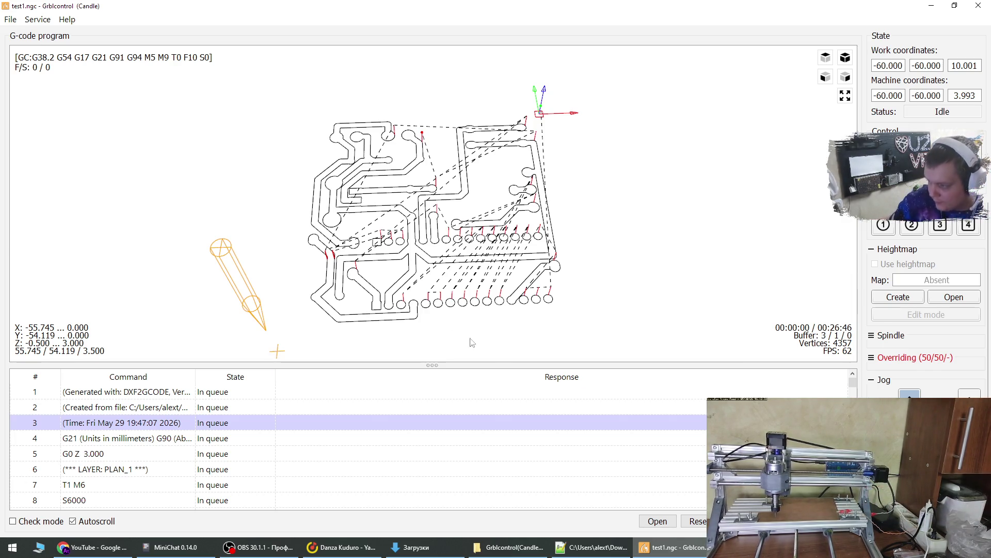
pyautogui.click(909, 396)
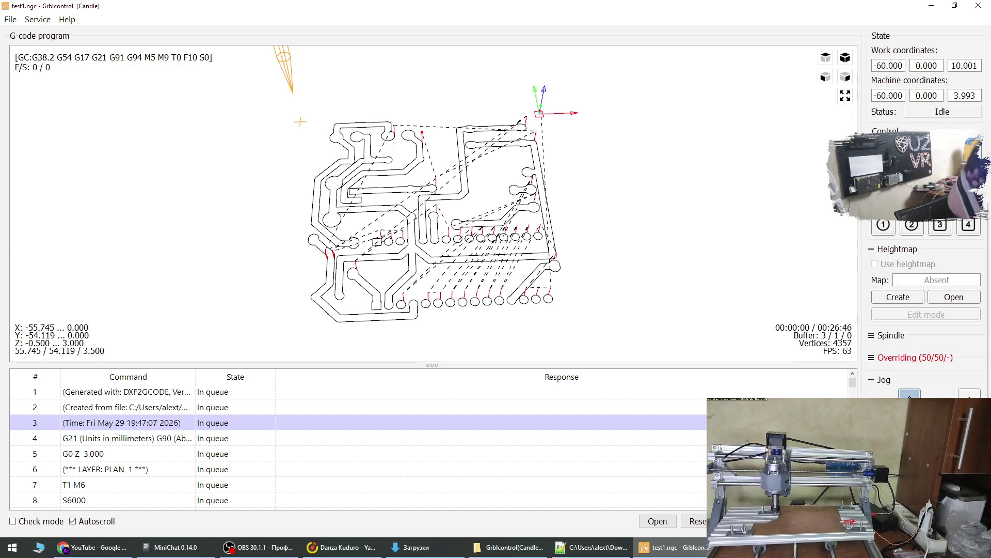
pyautogui.click(884, 234)
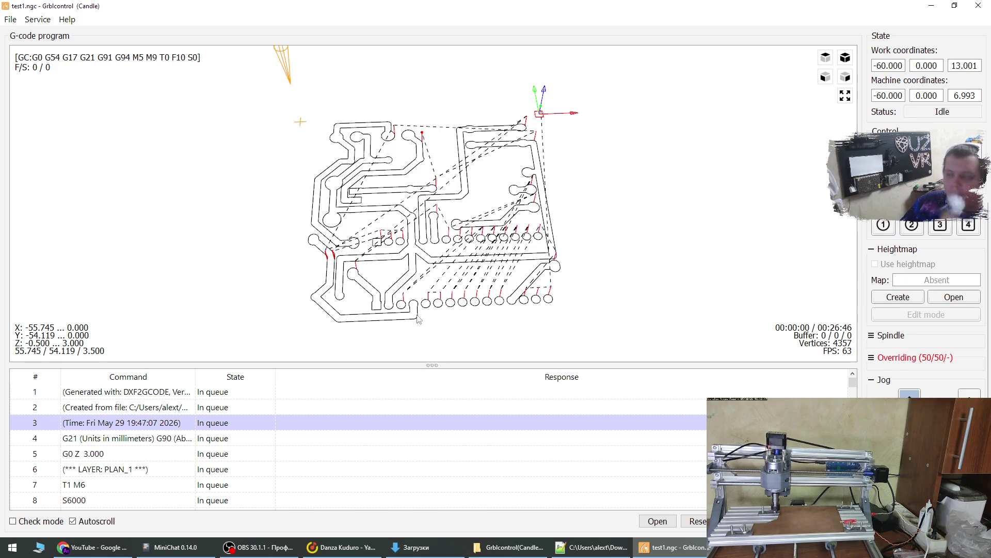
# - In Settings, end user command 1 with a semicolon: 'G0 Z 3; G0 X 0 Y 0; G0 Z0;'
pyautogui.click(878, 231)
pyautogui.click(37, 19)
pyautogui.click(47, 35)
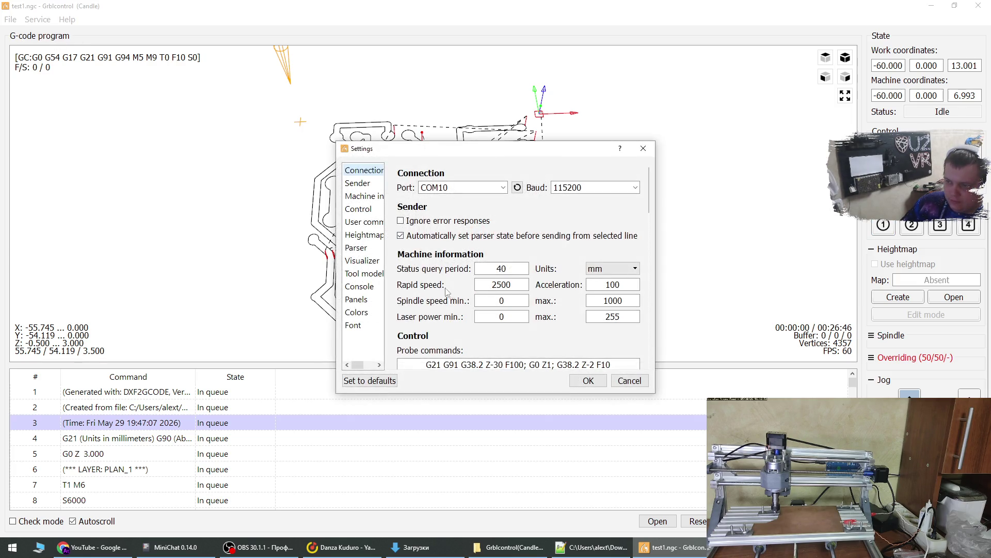
pyautogui.scroll(-5, 648, 204)
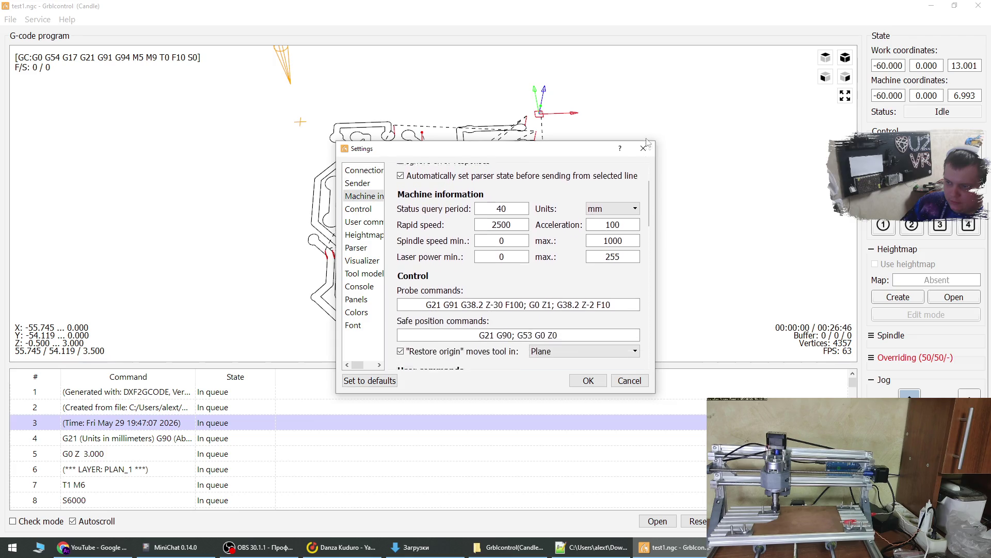
pyautogui.scroll(-1, 578, 233)
pyautogui.click(580, 269)
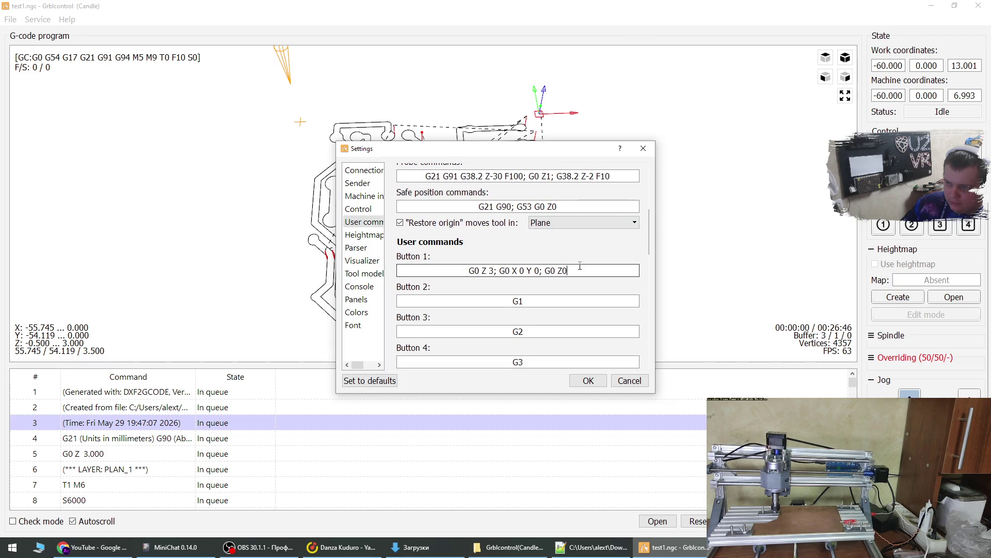
pyautogui.click(580, 266)
pyautogui.press('BackSpace')
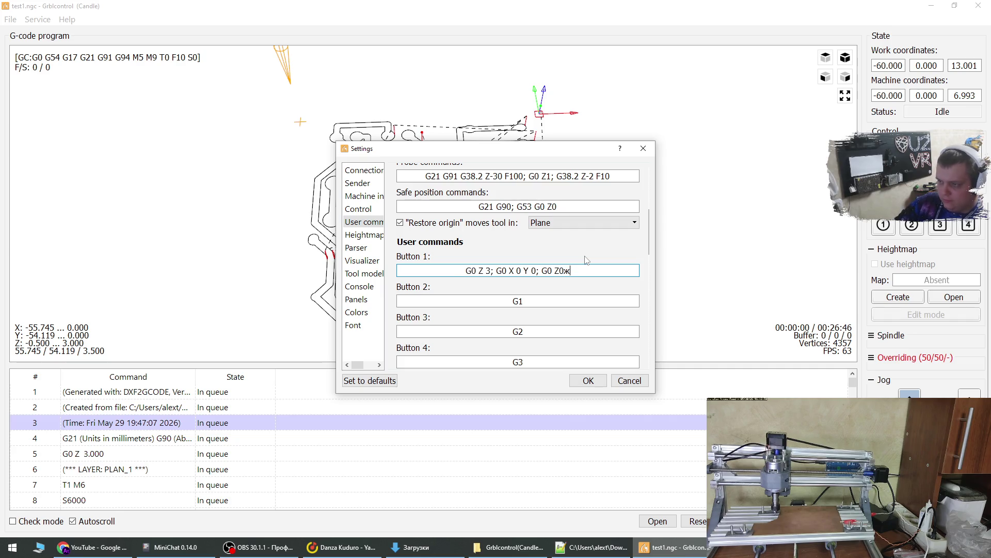
pyautogui.write(';')
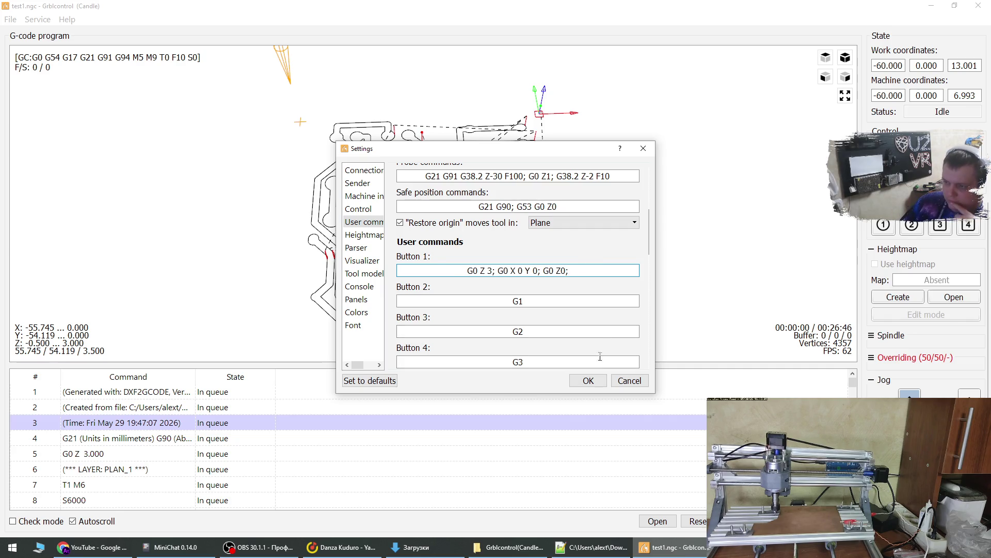
pyautogui.click(597, 387)
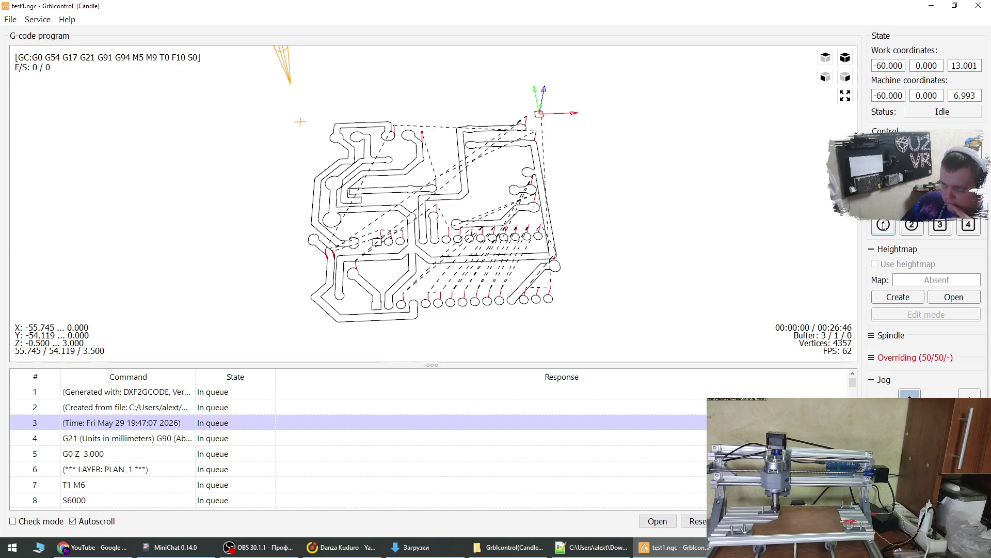
# - Run user command 1 to return to X 0, Y 0, recheck Settings unchanged, and collapse the Jog panel
pyautogui.click(883, 224)
pyautogui.moveTo(656, 200); pyautogui.dragTo(589, 213)
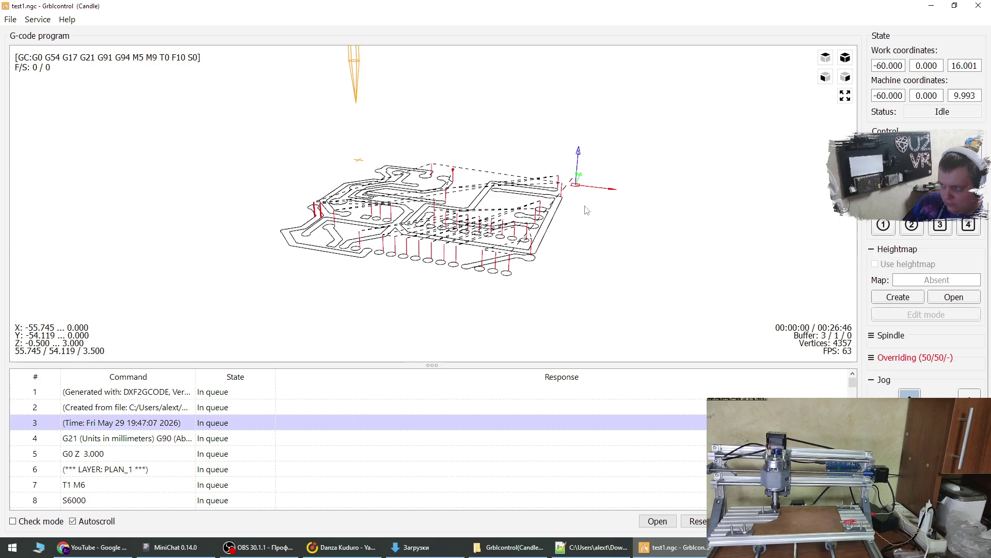
pyautogui.click(40, 19)
pyautogui.click(51, 34)
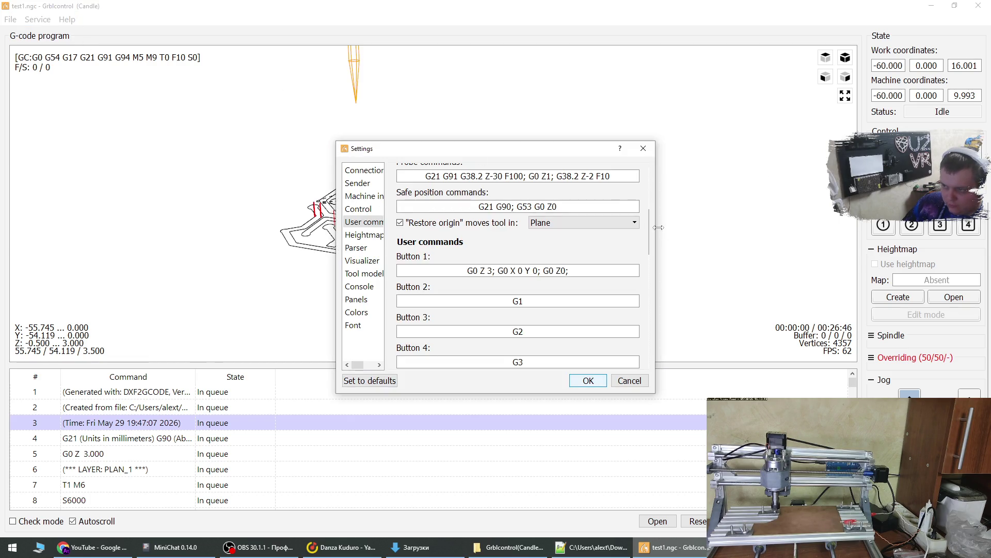
pyautogui.click(645, 380)
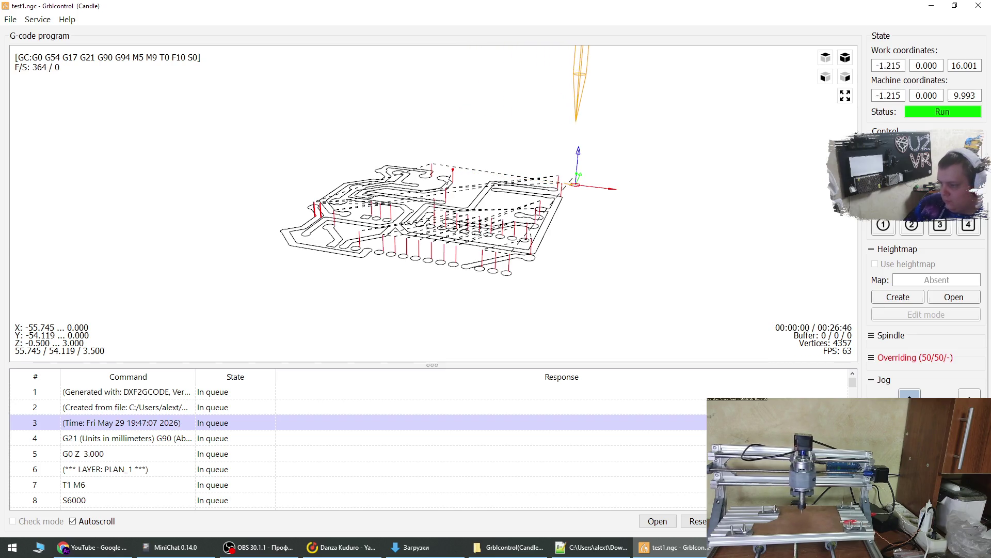
pyautogui.click(872, 381)
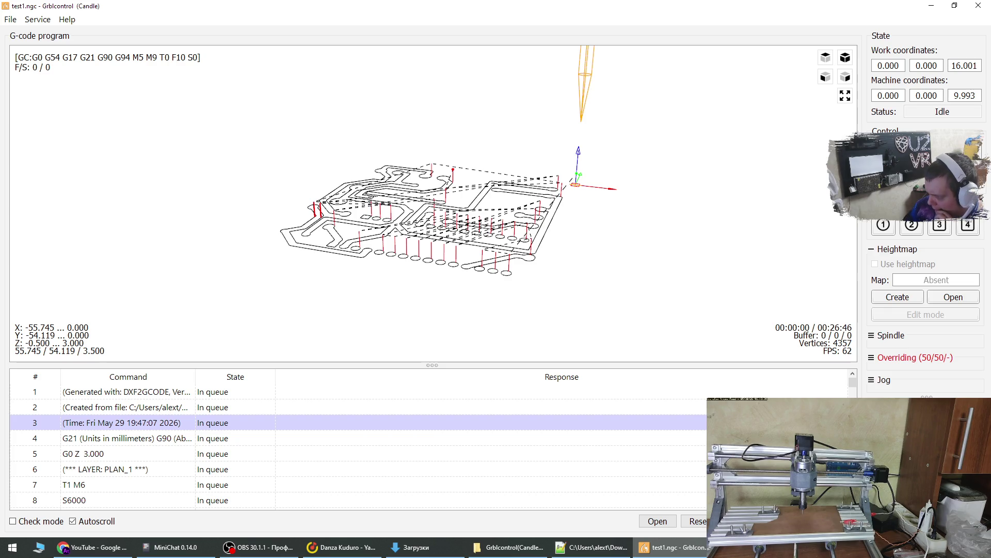
pyautogui.click(883, 225)
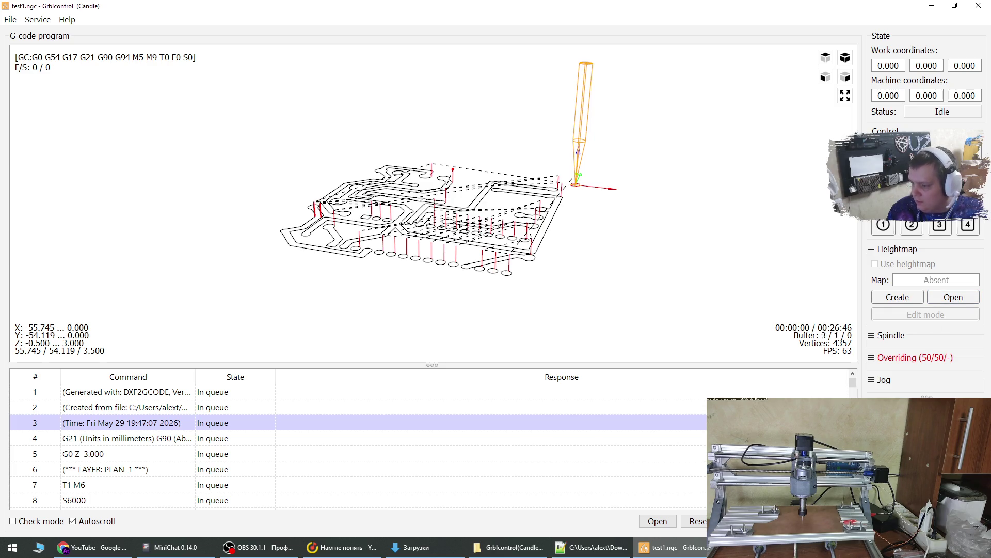
# - Open the heightmap file dialog to load a saved .map file from Downloads
pyautogui.click(949, 296)
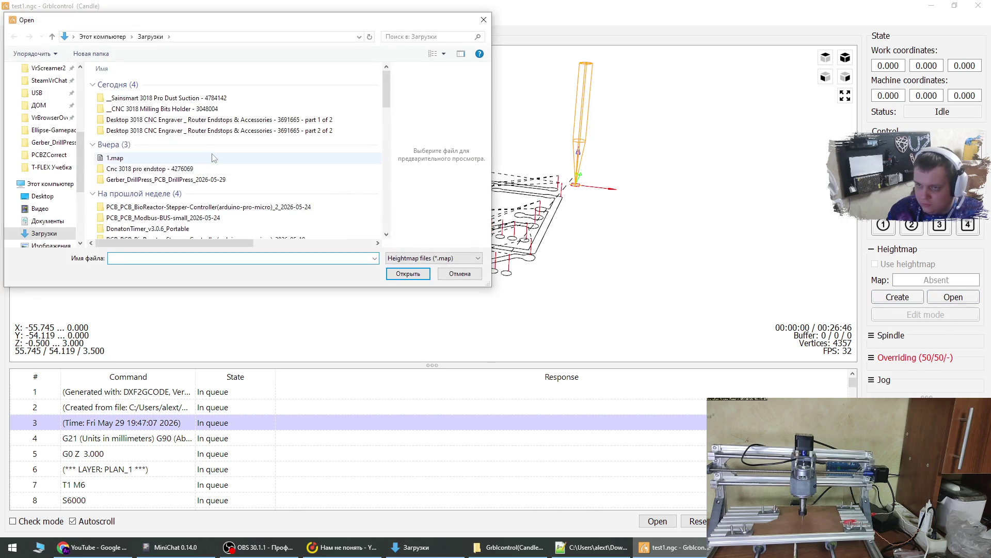
# - Load 1.map, switch to heightmap Edit mode, and reset its probed heights
pyautogui.click(215, 158)
pyautogui.click(414, 274)
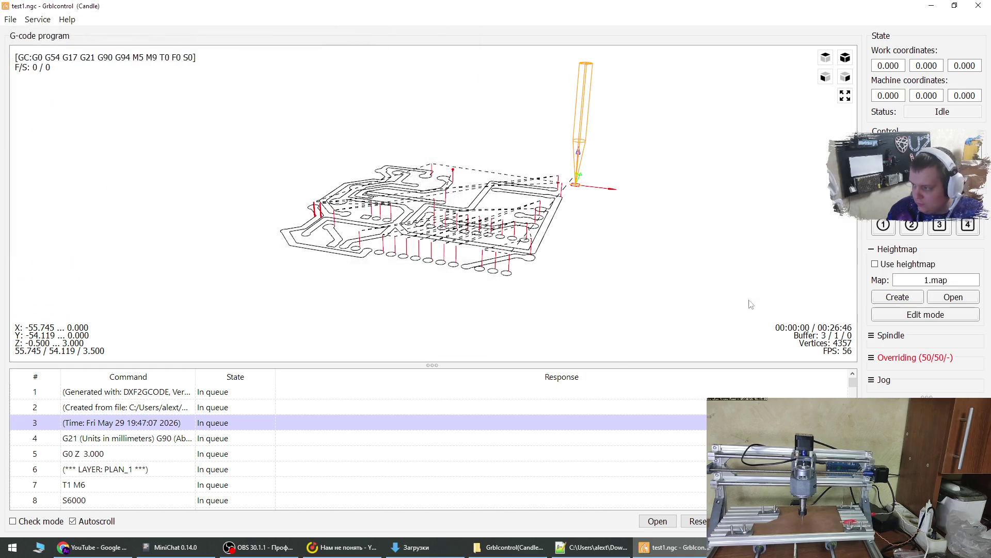
pyautogui.click(924, 316)
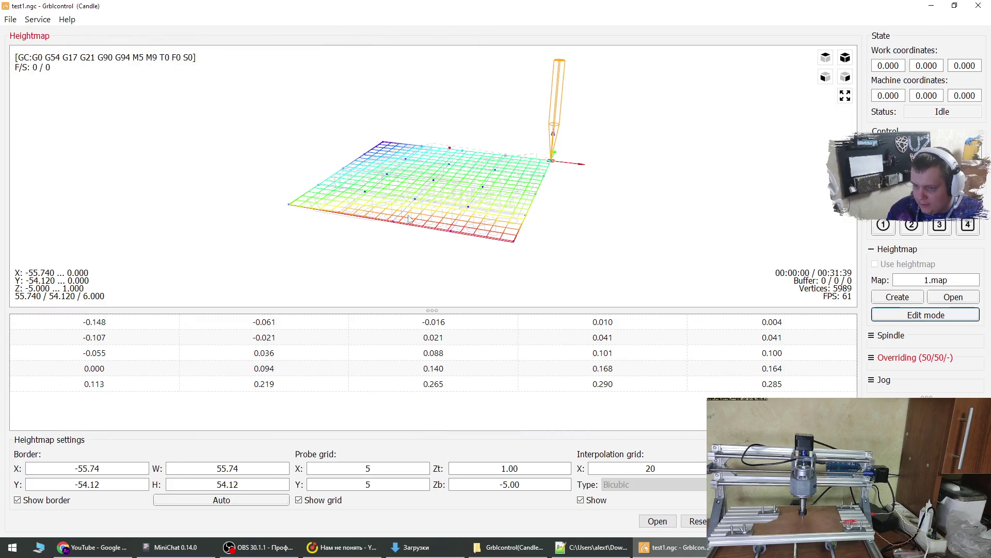
pyautogui.click(693, 522)
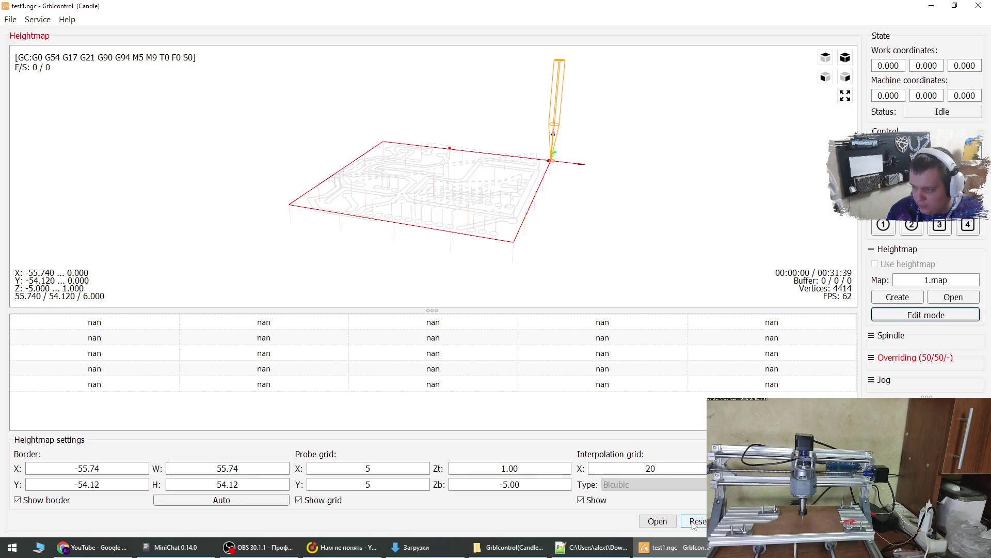
# - Set the heightmap probe grid to 4 by 4 points
pyautogui.click(506, 468)
pyautogui.click(338, 467)
pyautogui.doubleClick(368, 468)
pyautogui.write('4')
pyautogui.press('Tab')
pyautogui.write('4')
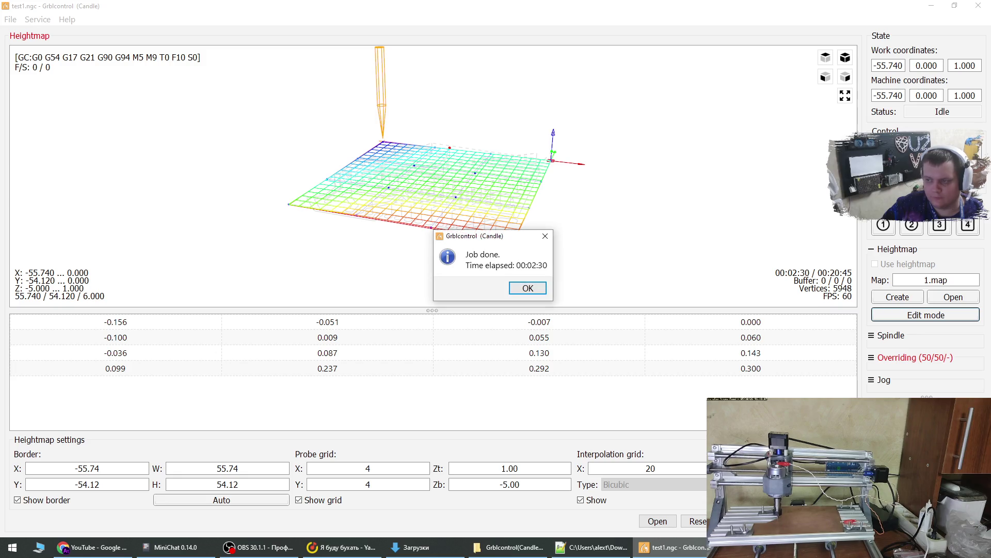
# - Dismiss the probing-finished message, leave Edit mode, enable Use heightmap, and start the job
pyautogui.press('Return')
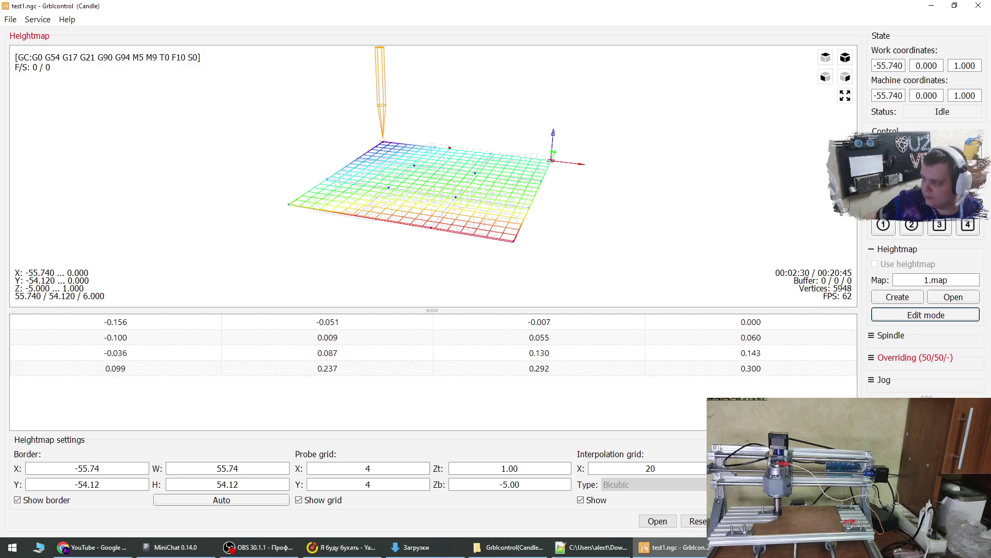
pyautogui.click(910, 316)
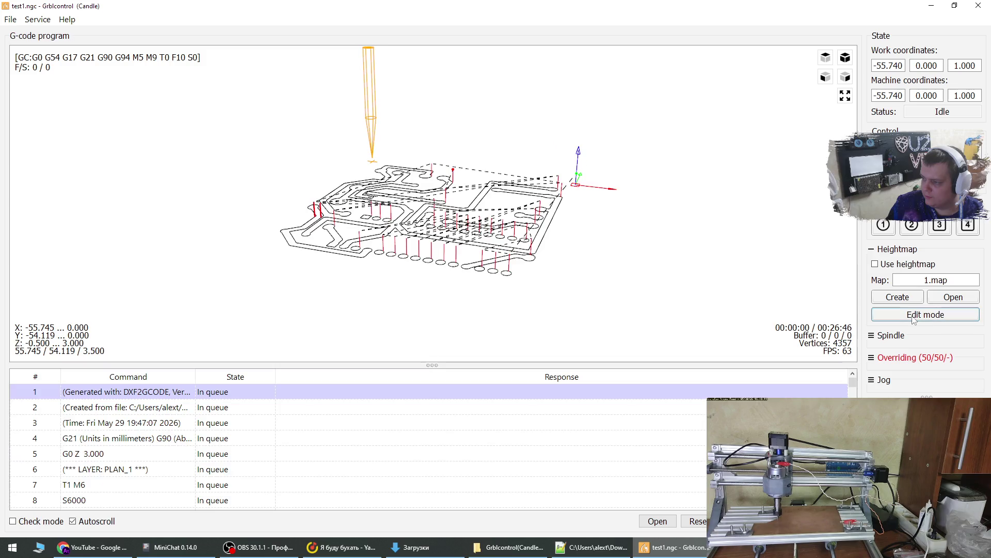
pyautogui.click(875, 265)
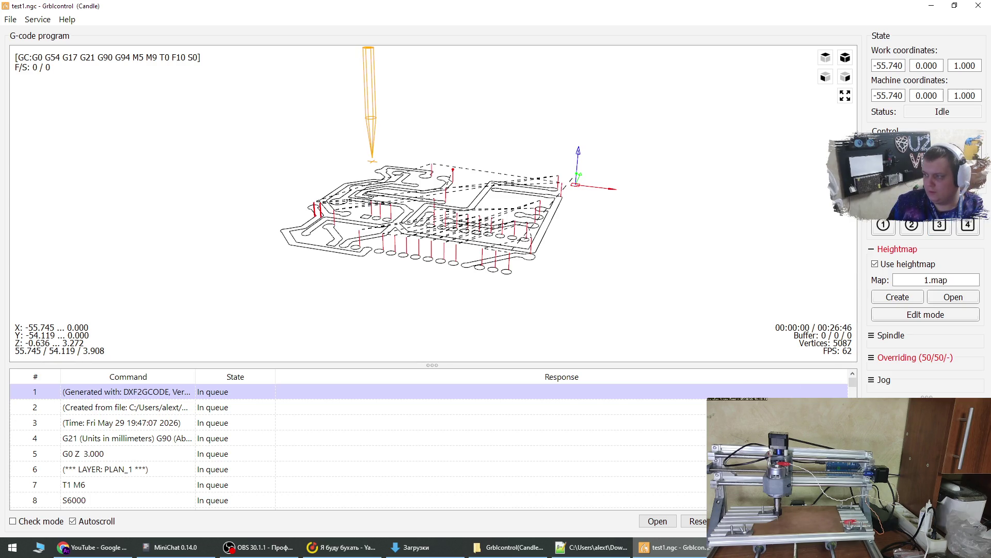
pyautogui.click(886, 228)
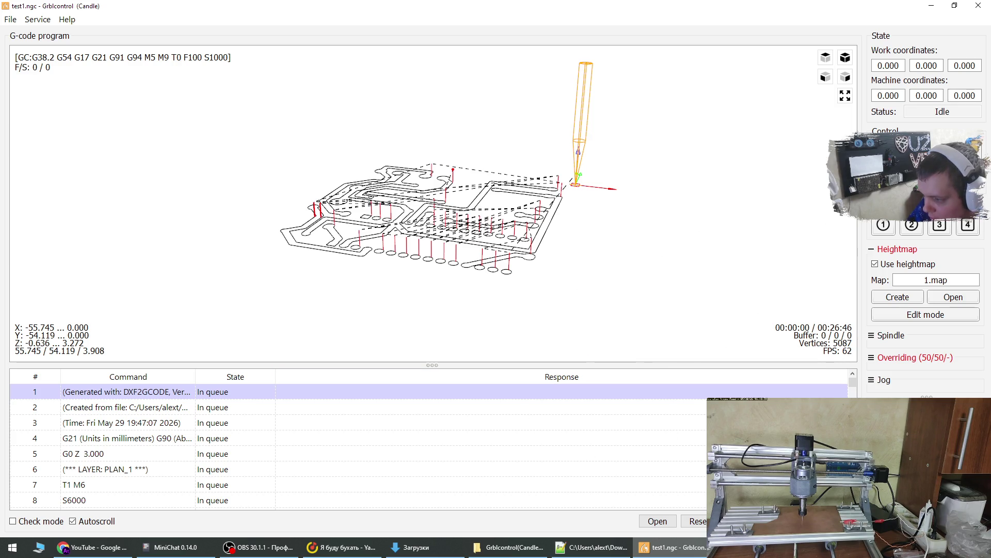
# - Send test1.ngc to the machine with the 1.map heightmap applied
pyautogui.click(740, 521)
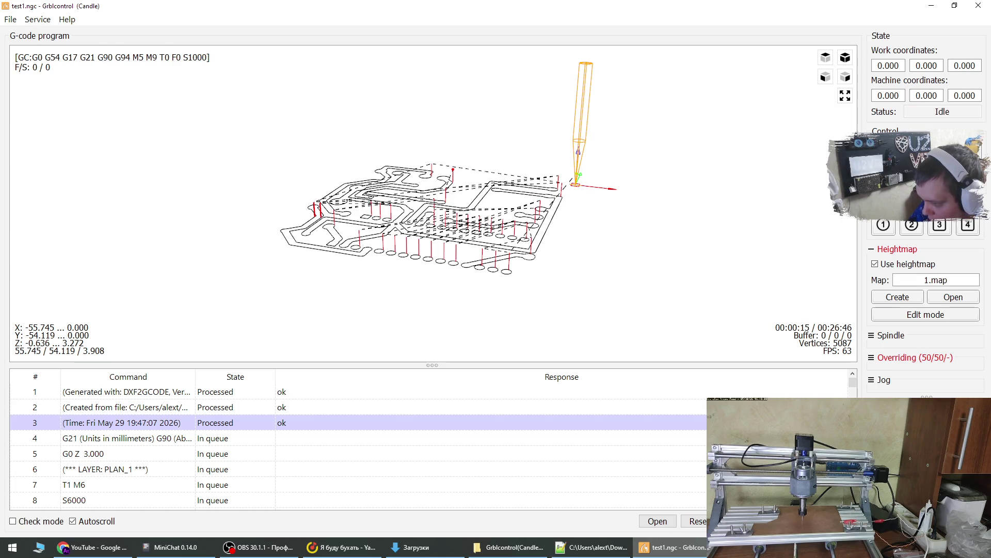
# - Delete the G21 units line and the T1 M6 tool-change line from the program
pyautogui.click(150, 437)
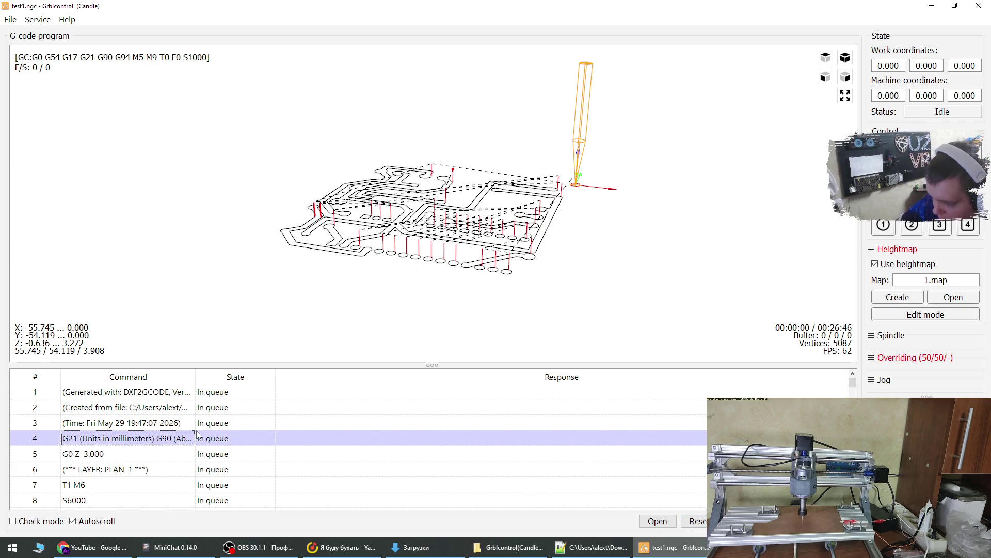
pyautogui.doubleClick(168, 437)
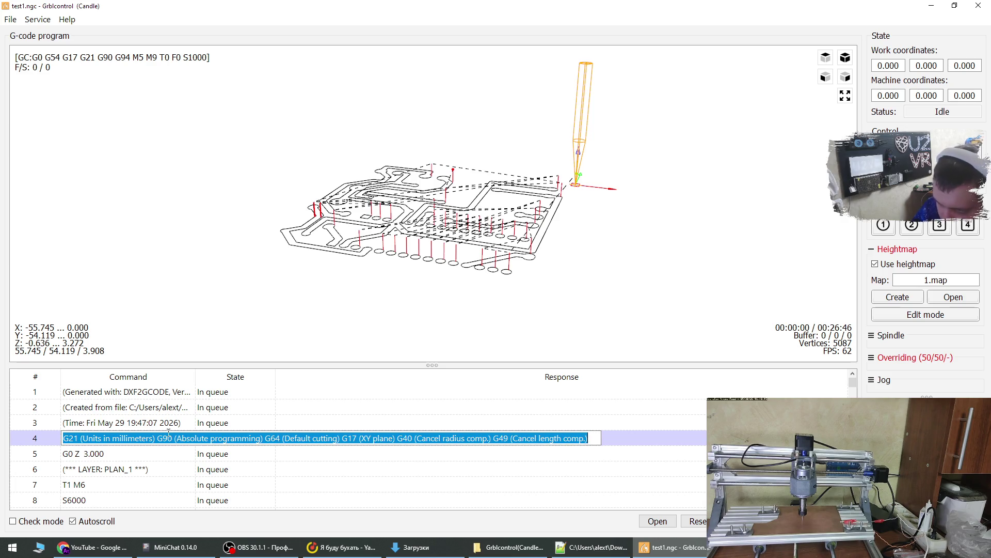
pyautogui.click(169, 437)
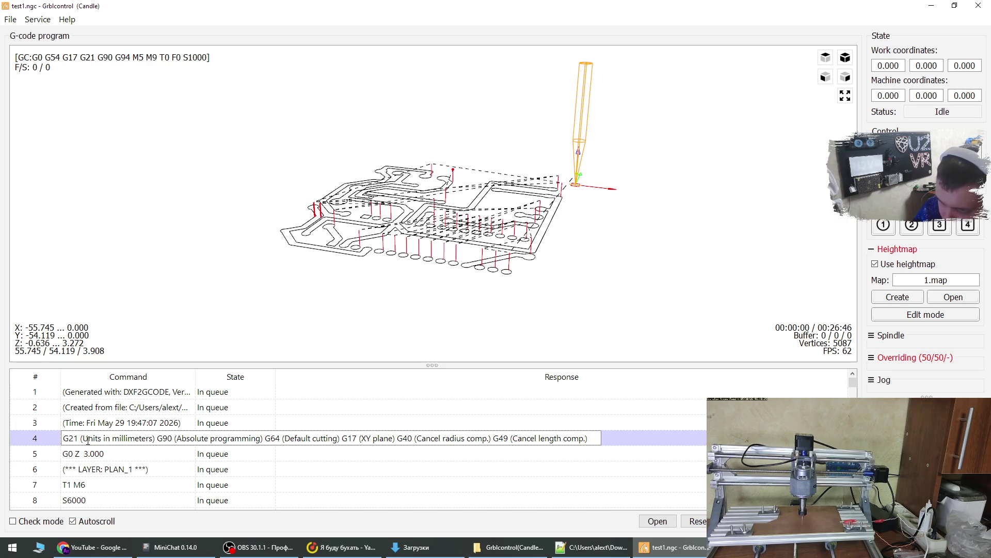
pyautogui.click(99, 457)
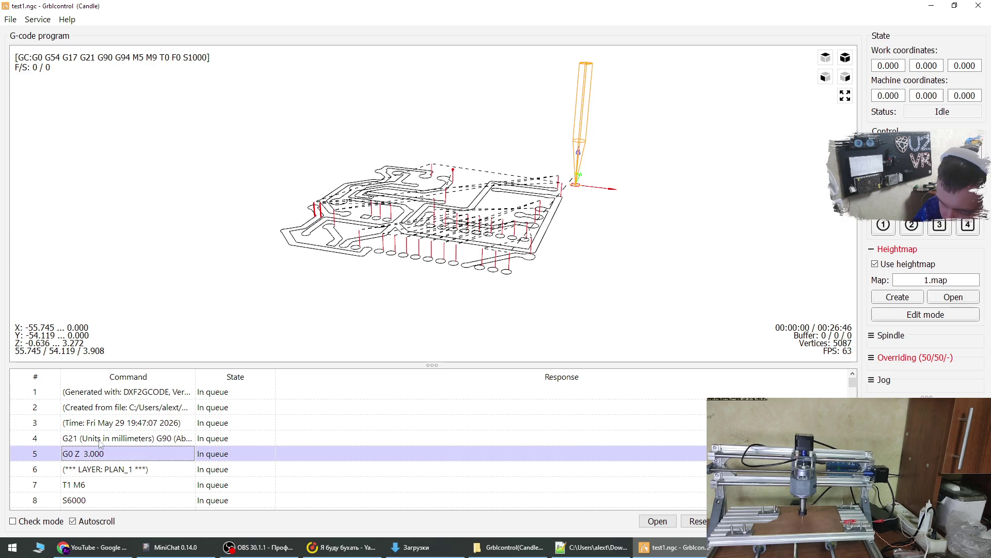
pyautogui.click(100, 443)
pyautogui.press('Delete')
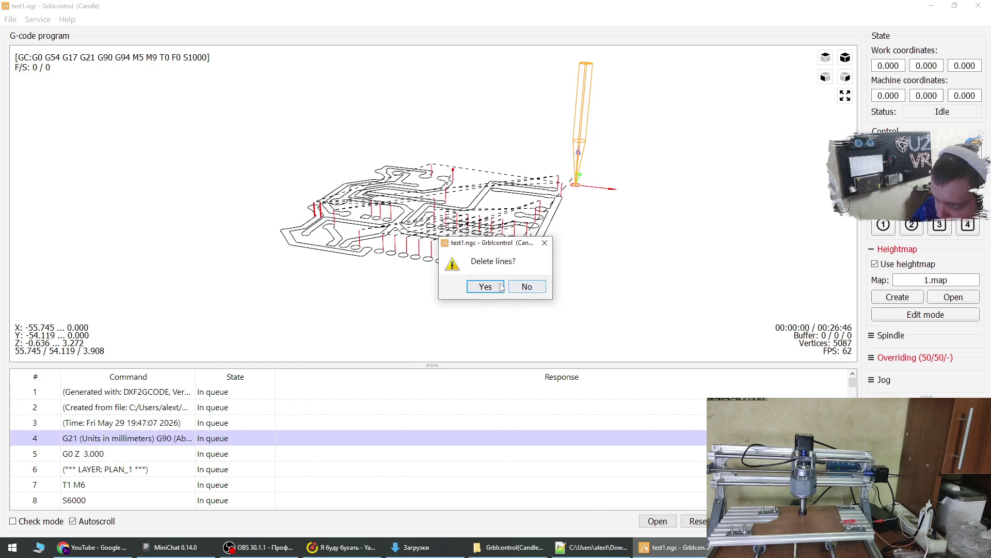
pyautogui.click(501, 287)
pyautogui.click(124, 472)
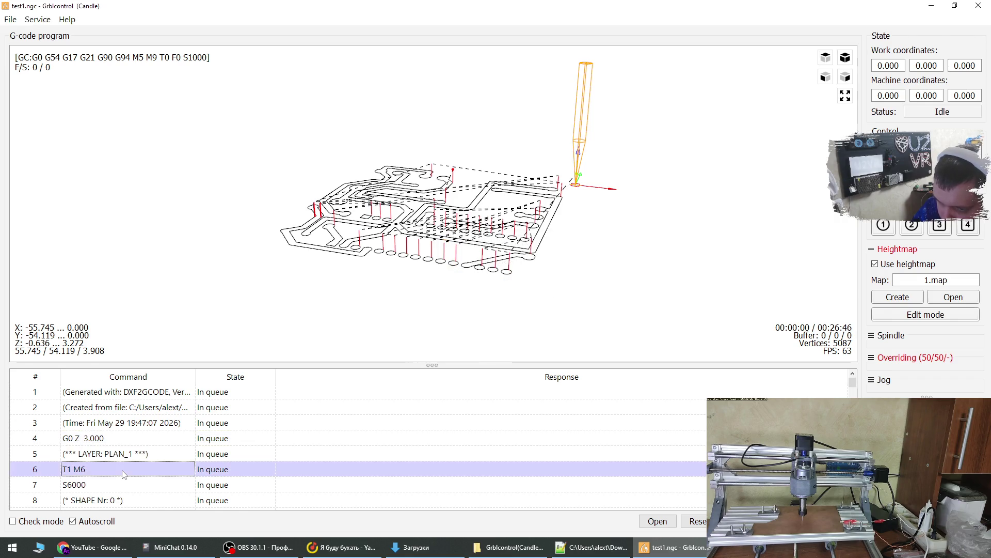
pyautogui.press('Delete')
pyautogui.click(483, 286)
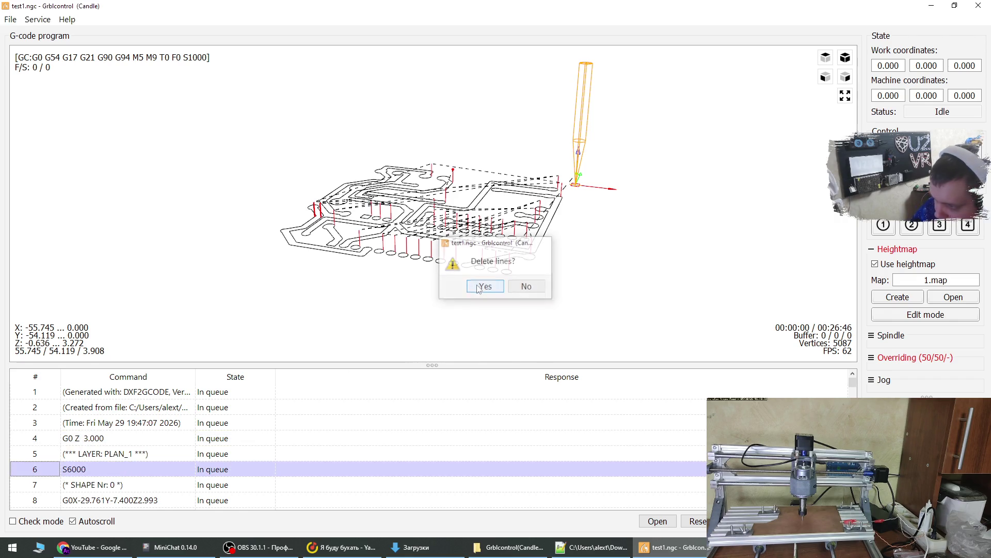
# - Change the spindle line S6000 to S1000 and rewind the program to line 1
pyautogui.doubleClick(71, 469)
pyautogui.click(73, 468)
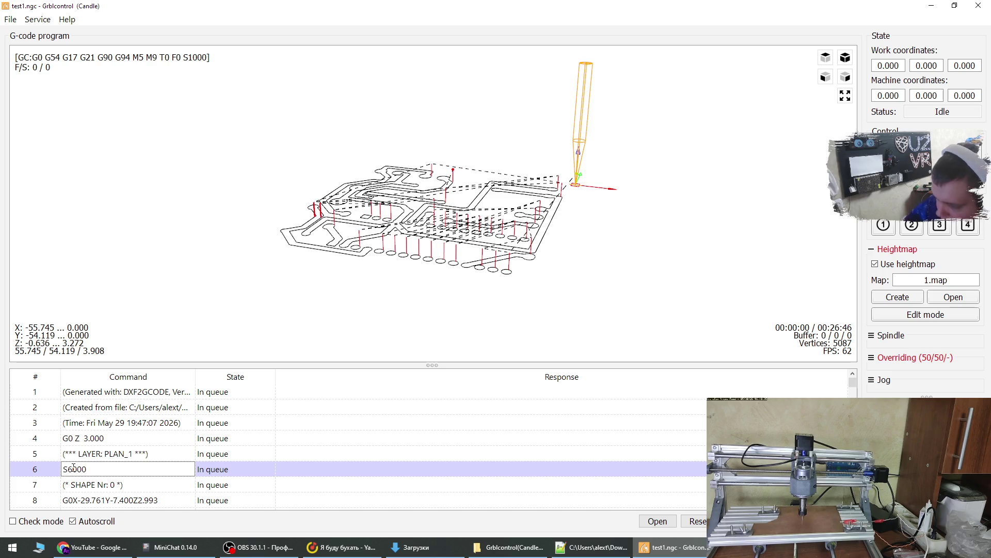
pyautogui.click(115, 453)
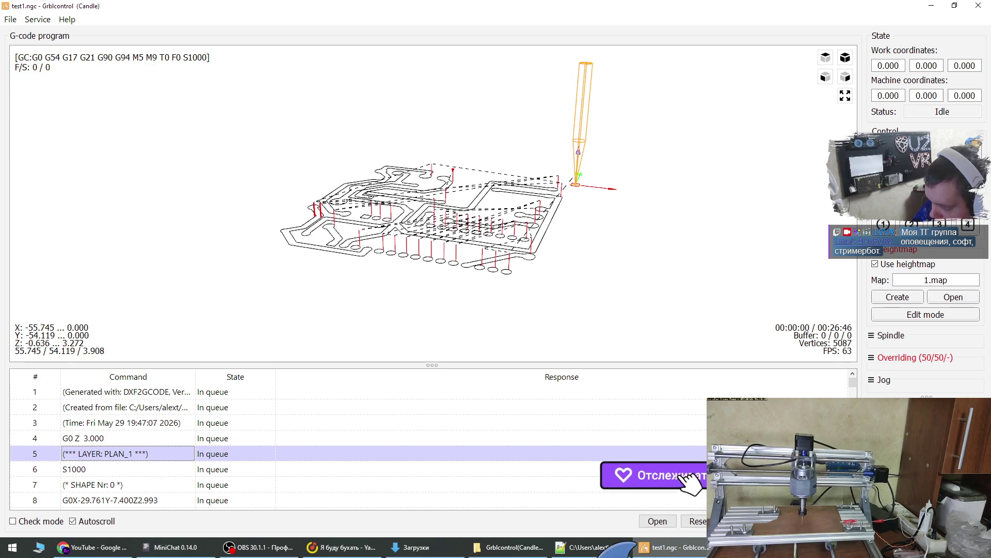
pyautogui.click(698, 520)
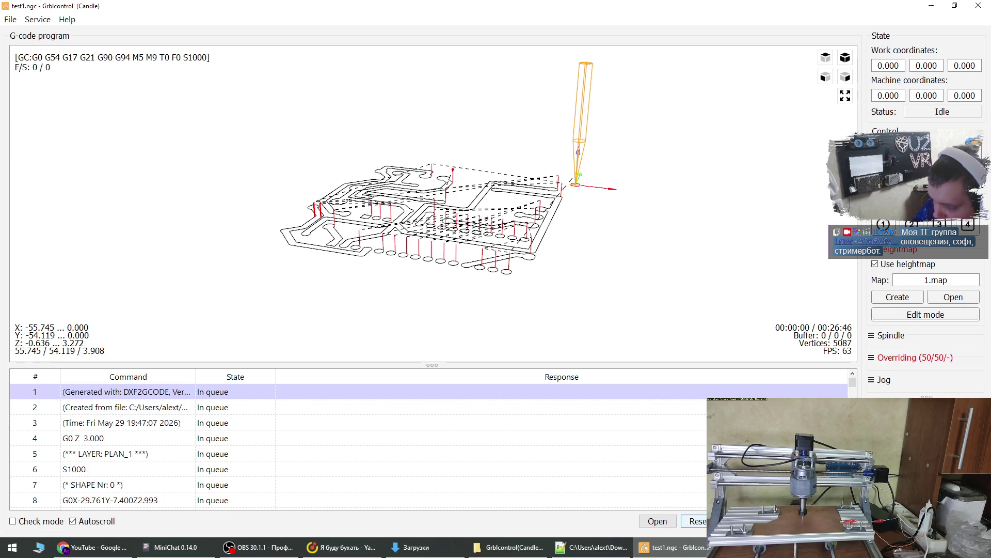
# - Start the edited program, abort it with Esc, reset to line 1, and lift the tool with user command 1
pyautogui.click(739, 521)
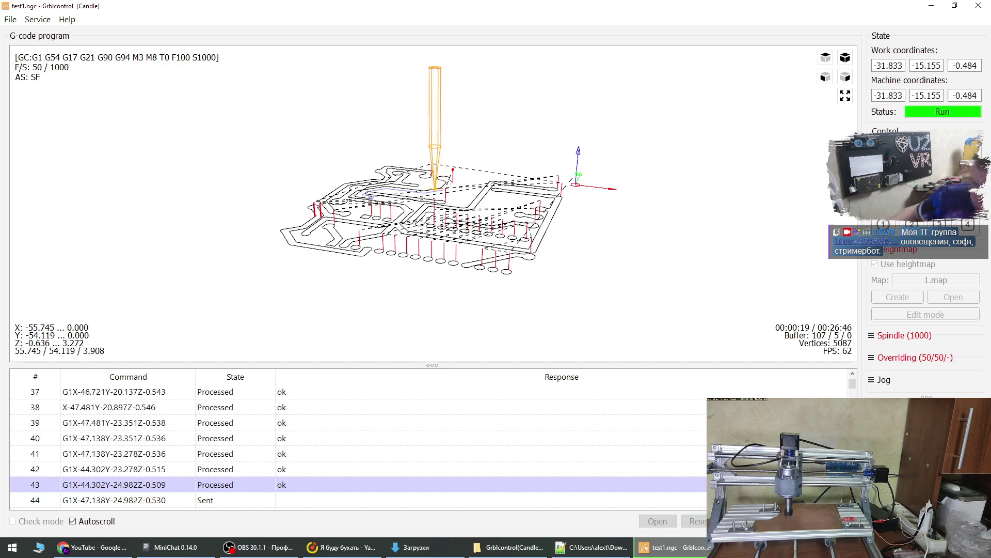
pyautogui.press('Escape')
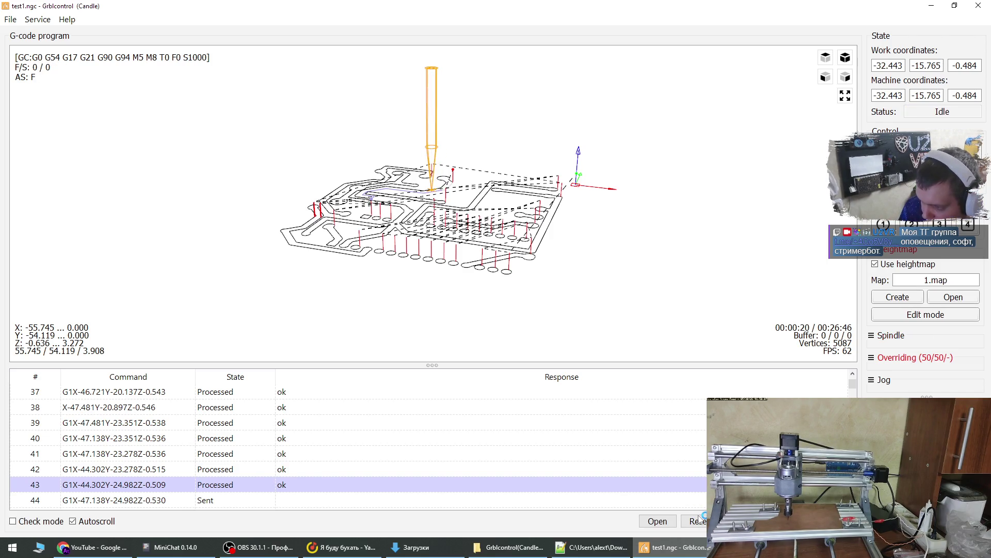
pyautogui.click(695, 522)
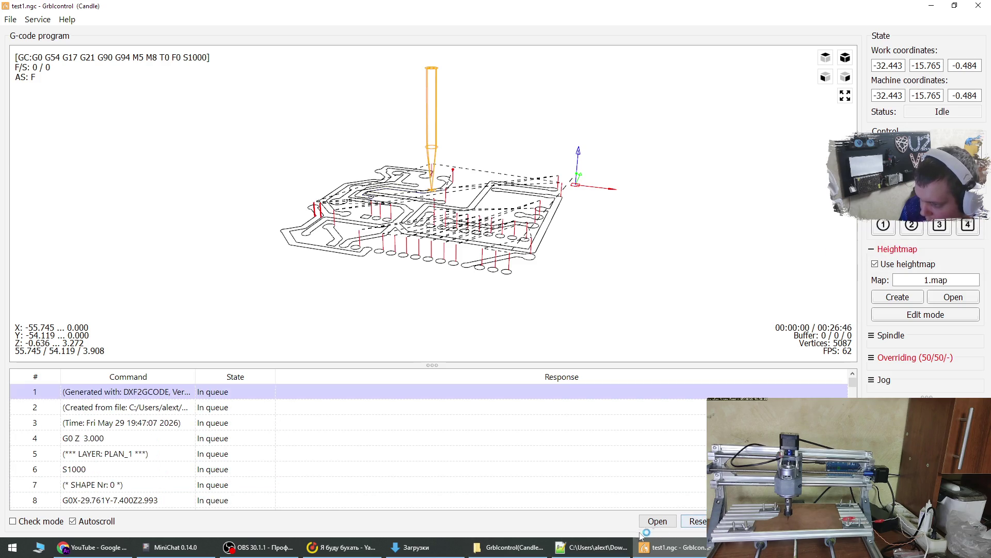
pyautogui.click(883, 226)
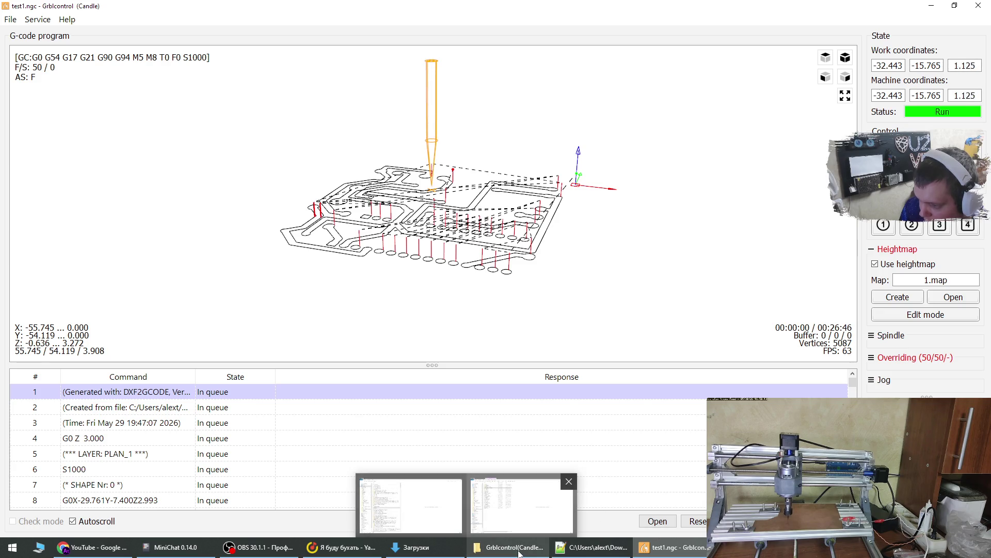
# - In Notepad++'s test1.ngc, select the -0.500 plunge depth on line 102 and search for it
pyautogui.moveTo(589, 553)
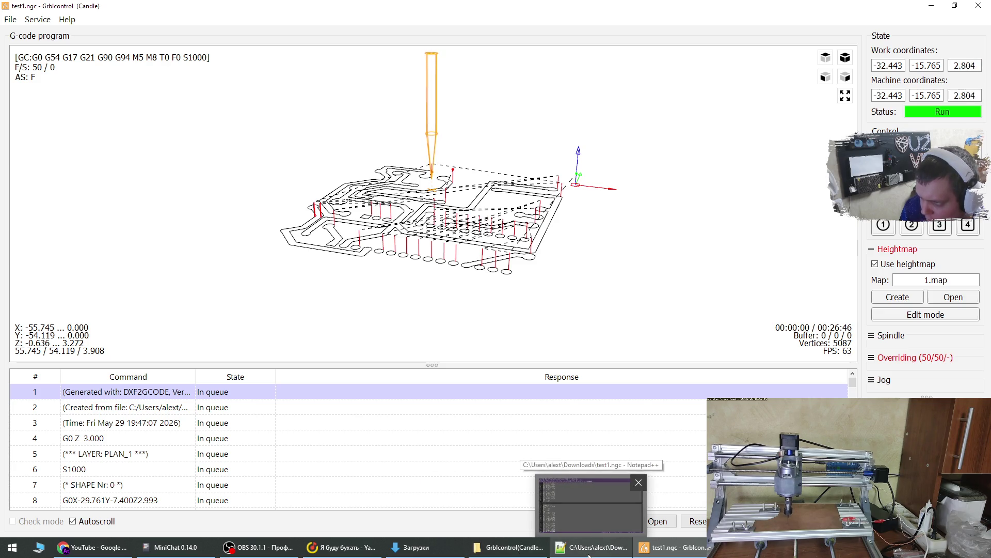
pyautogui.click(589, 553)
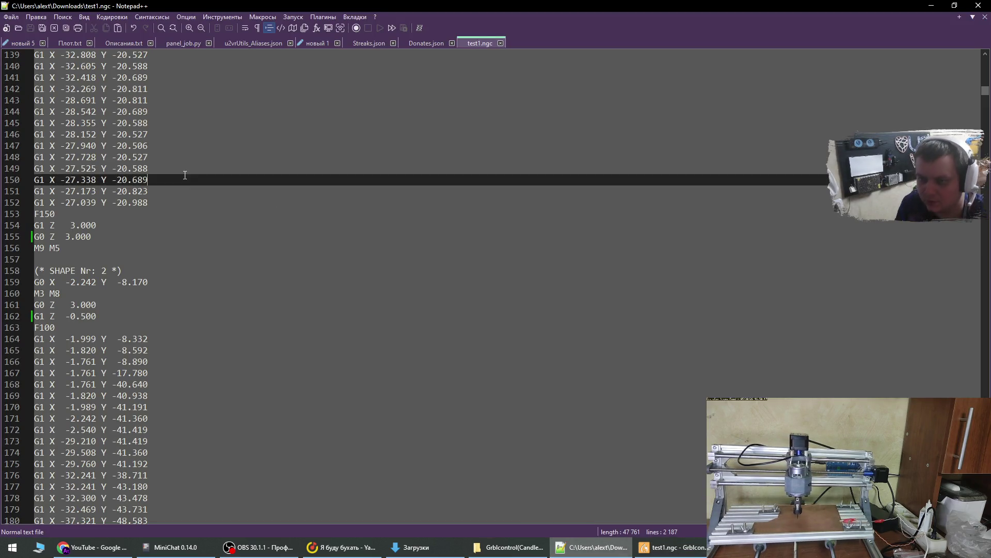
pyautogui.scroll(17, 201, 242)
pyautogui.click(372, 190)
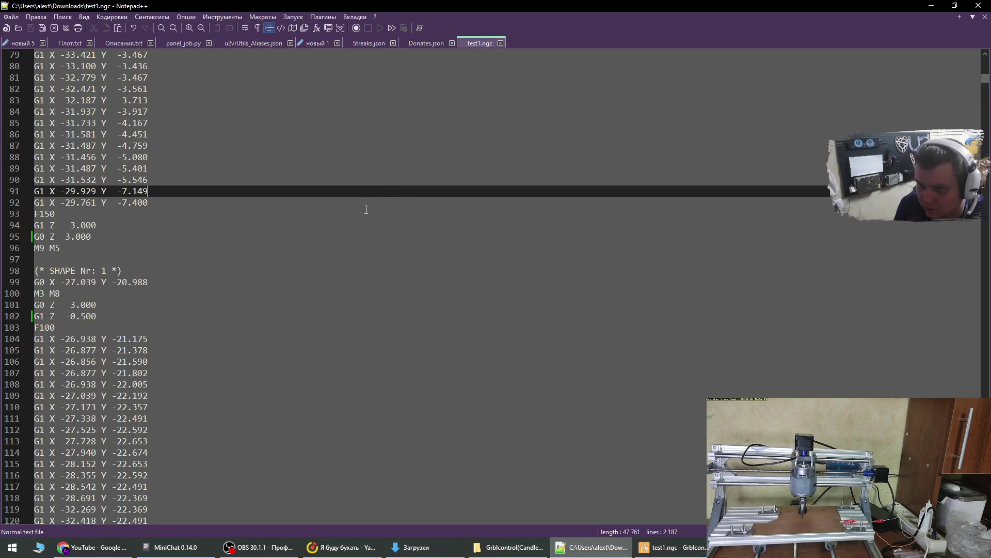
pyautogui.click(150, 293)
pyautogui.moveTo(66, 416); pyautogui.dragTo(98, 418)
pyautogui.hotkey('ctrl', 'f')
# - Replace all Z -0.500 plunge depths with Z -1.500 throughout test1.ngc
pyautogui.click(655, 94)
pyautogui.click(689, 127)
pyautogui.write('-1.')
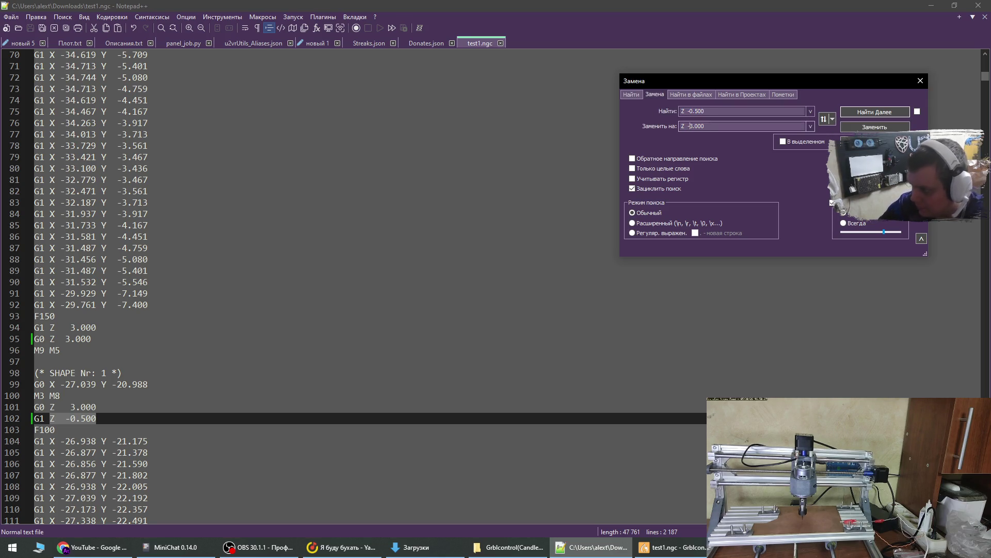
pyautogui.write('5')
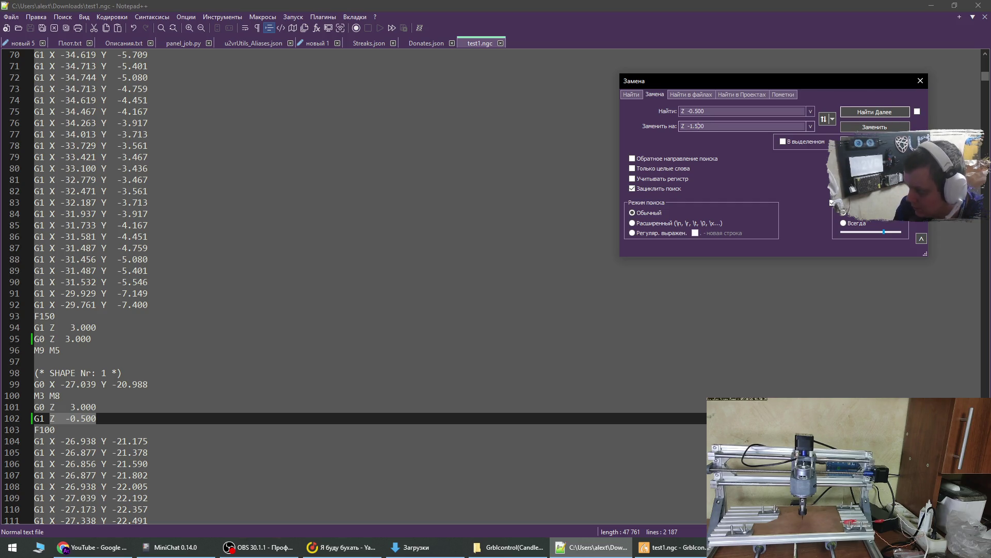
pyautogui.click(875, 141)
pyautogui.click(923, 82)
pyautogui.click(535, 157)
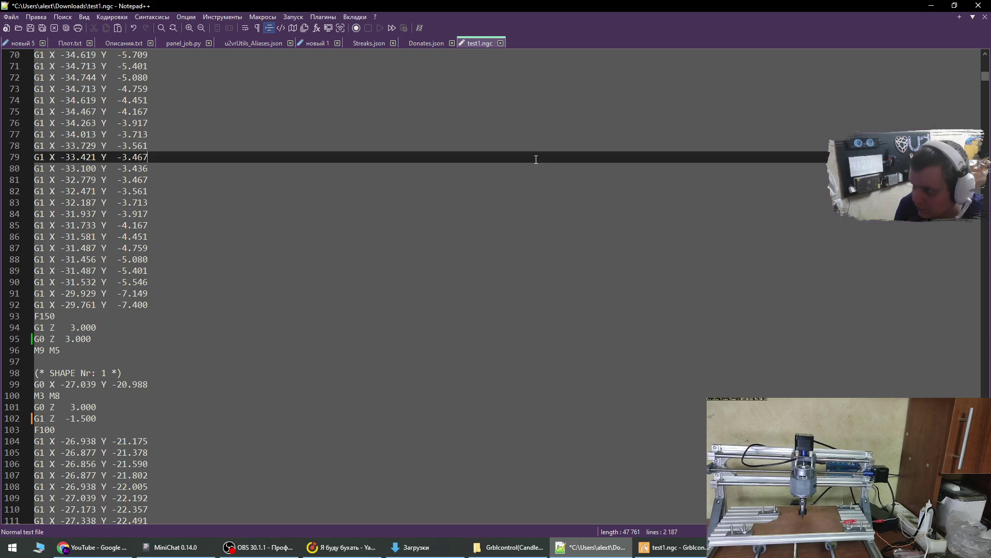
# - Save test1.ngc with the Z -1.500 changes and scroll back to the file header
pyautogui.hotkey('ctrl', 's')
pyautogui.click(591, 191)
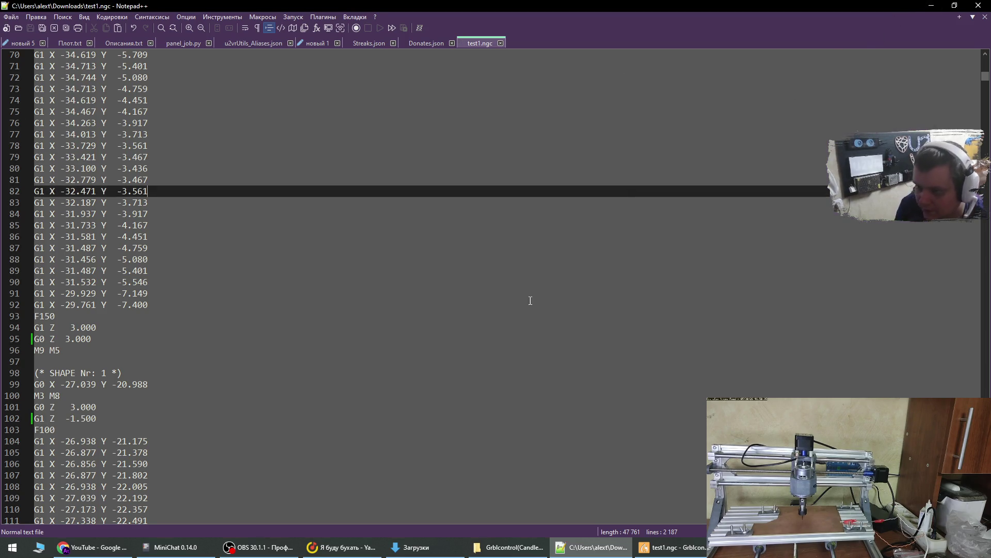
pyautogui.scroll(3, 590, 299)
pyautogui.moveTo(985, 75); pyautogui.dragTo(986, 57)
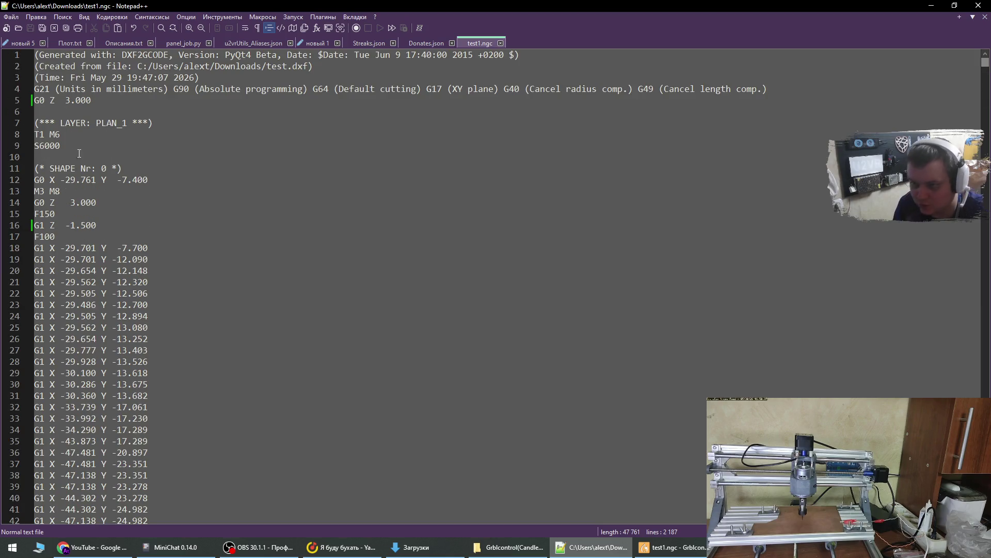
# - Delete the G21 units and T1 M6 tool-change lines, save, and return to Candle
pyautogui.tripleClick(36, 87)
pyautogui.press('Delete')
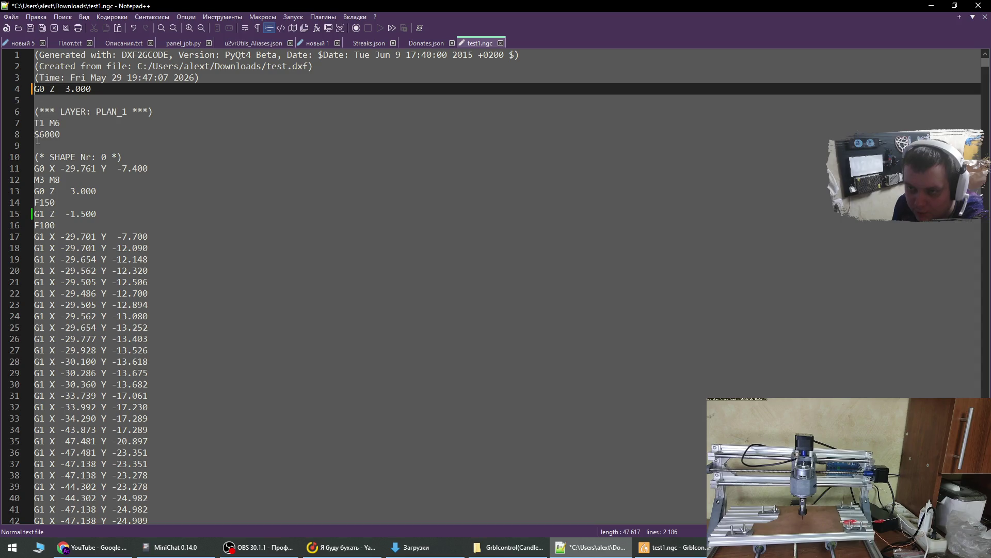
pyautogui.moveTo(89, 122); pyautogui.dragTo(159, 115)
pyautogui.press('Delete')
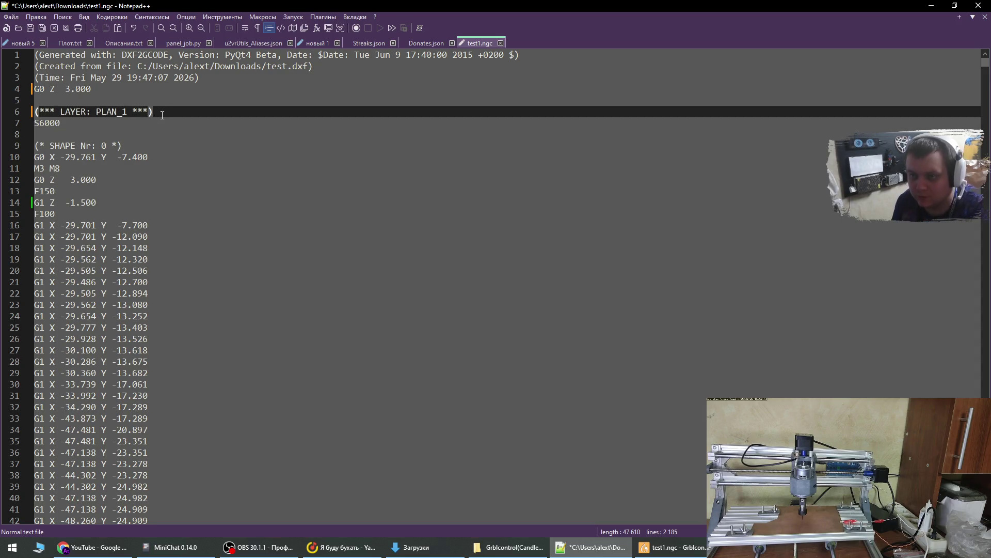
pyautogui.hotkey('ctrl', 's')
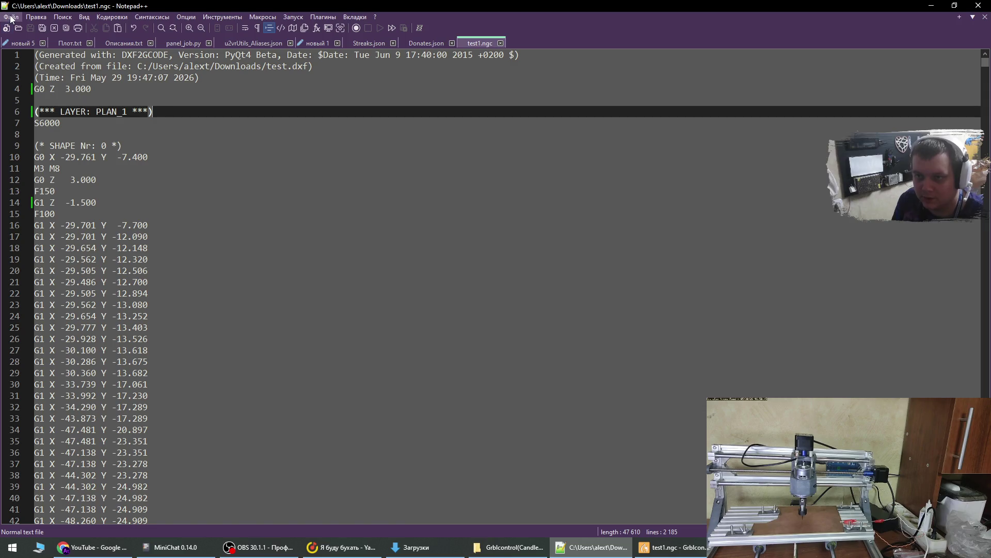
pyautogui.hotkey('alt', 'Tab')
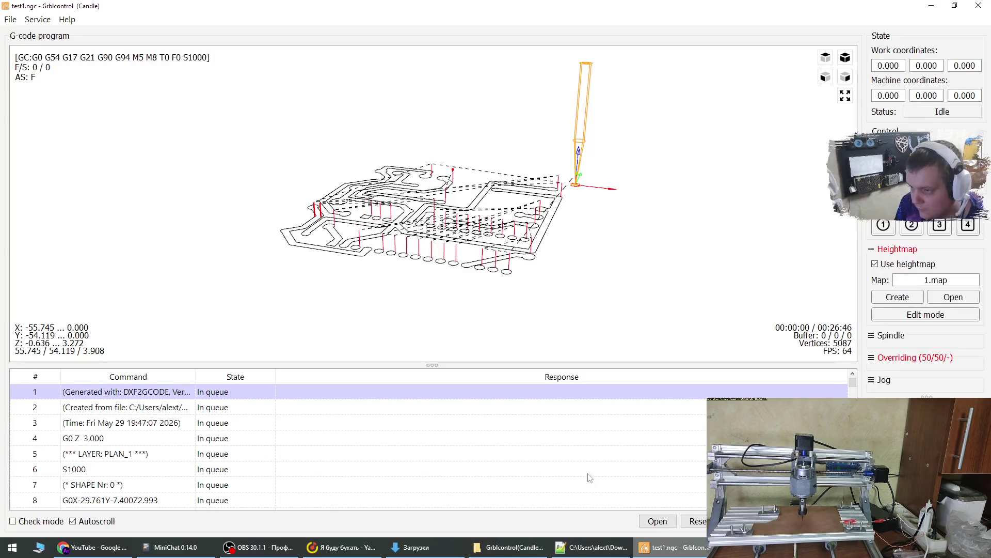
# - Reload the edited test1.ngc in Candle without saving the current program or heightmap
pyautogui.click(7, 23)
pyautogui.click(18, 31)
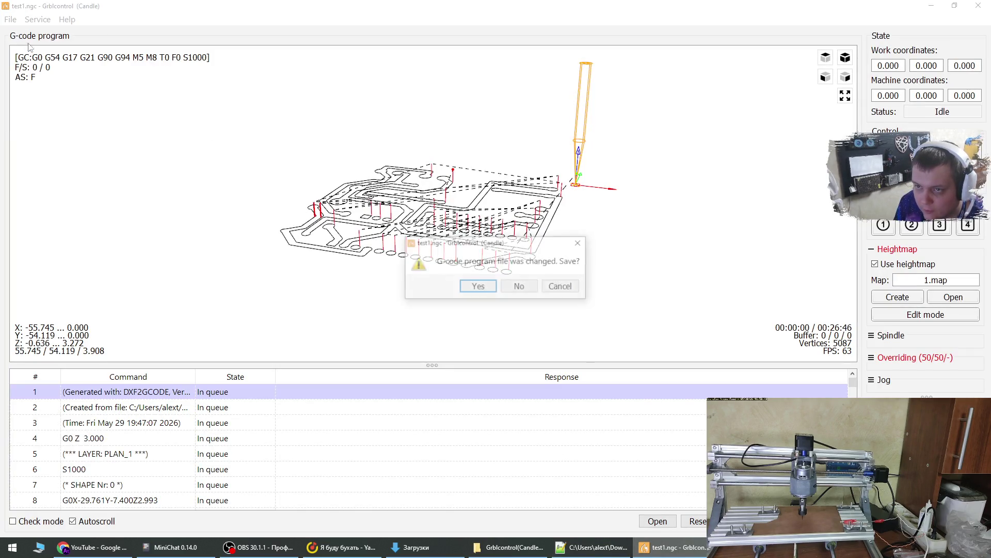
pyautogui.click(529, 291)
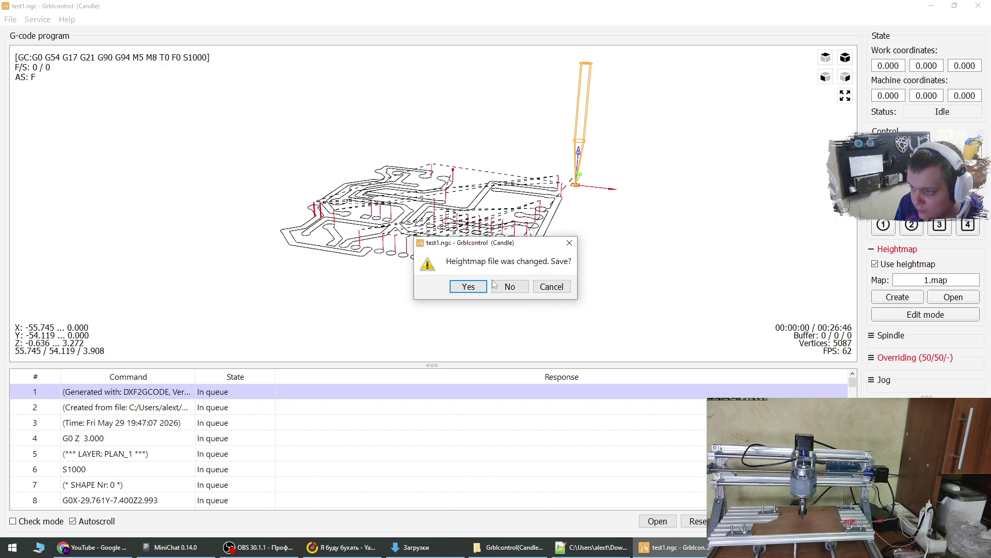
pyautogui.click(482, 287)
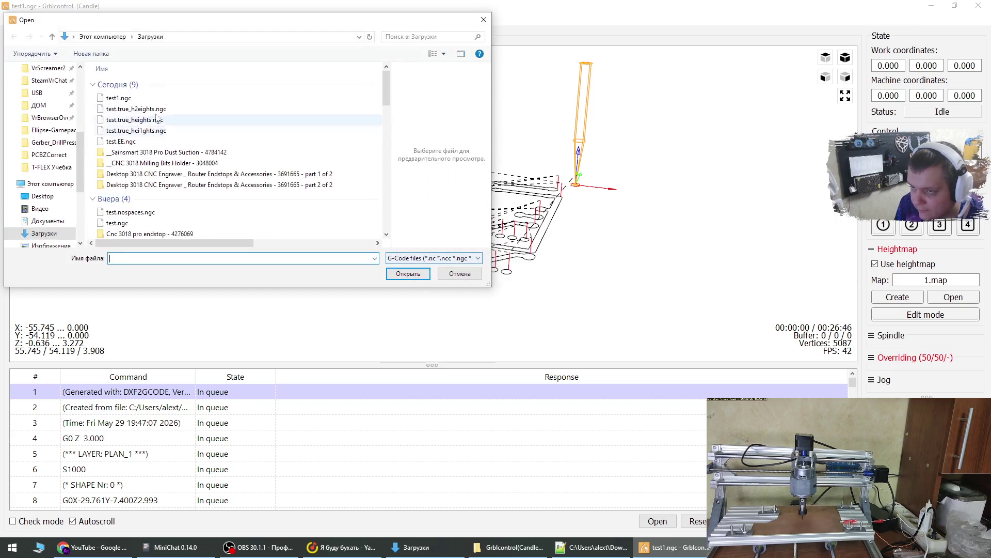
pyautogui.click(119, 98)
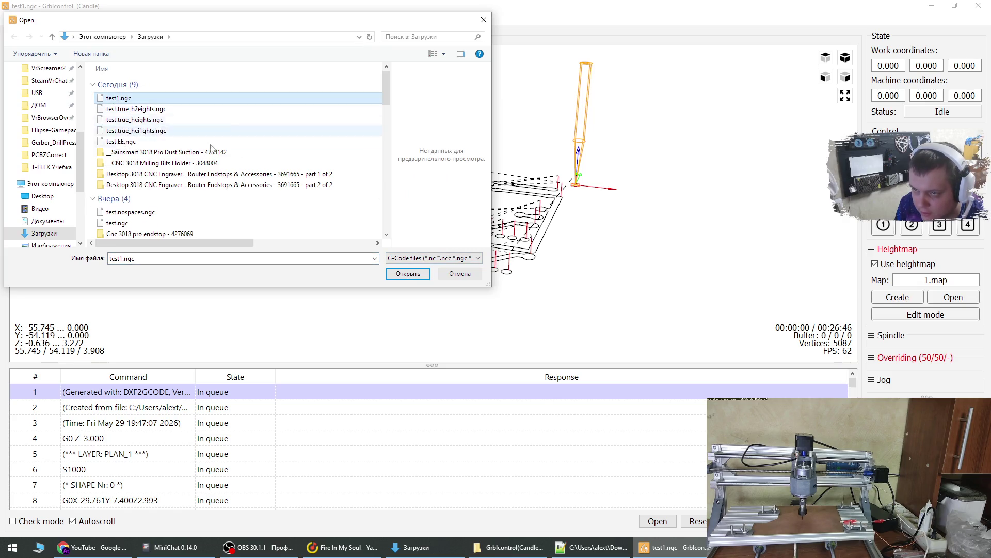
pyautogui.click(407, 274)
pyautogui.moveTo(407, 287); pyautogui.dragTo(442, 281)
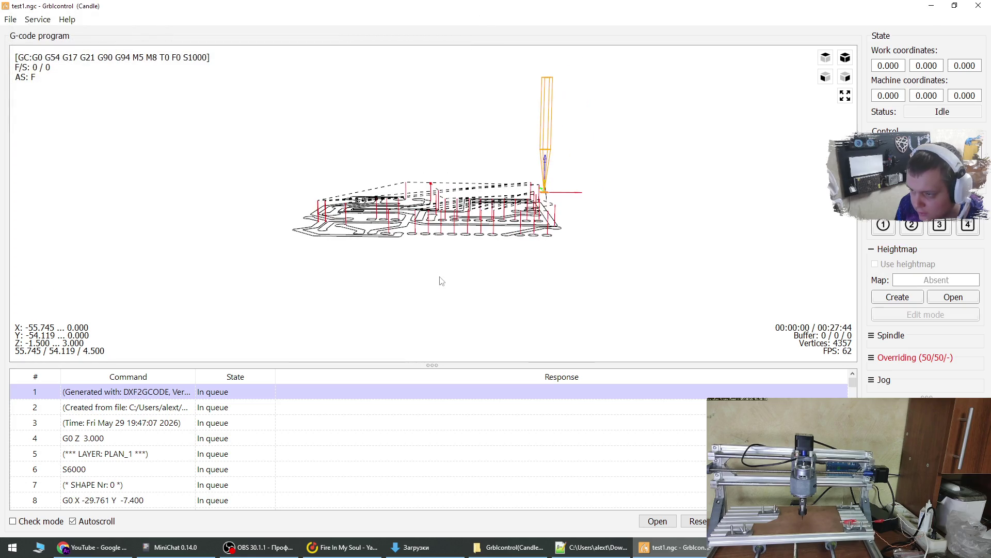
# - Load the 1.map heightmap and apply it to the toolpath
pyautogui.click(953, 297)
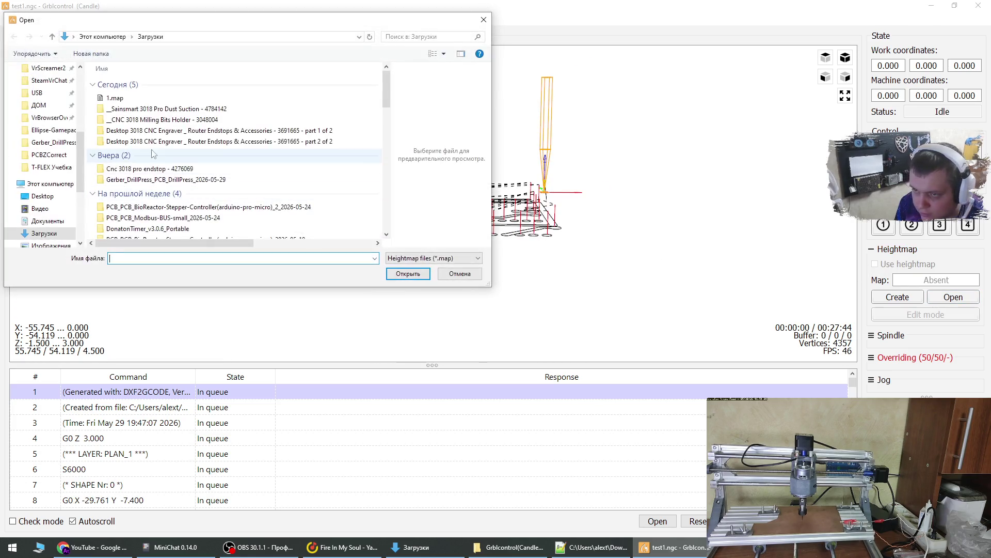
pyautogui.click(138, 100)
pyautogui.doubleClick(137, 99)
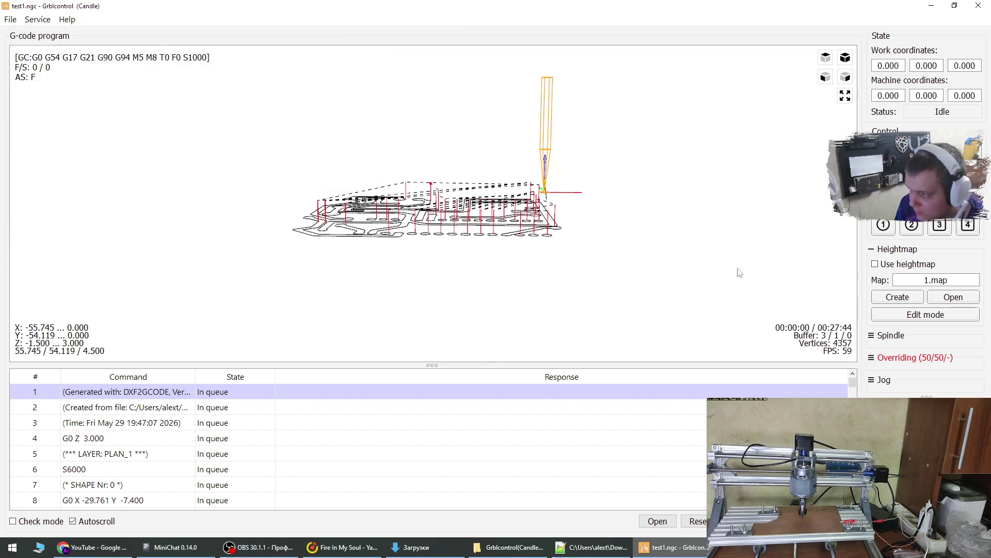
pyautogui.click(875, 264)
pyautogui.moveTo(472, 281); pyautogui.dragTo(465, 274)
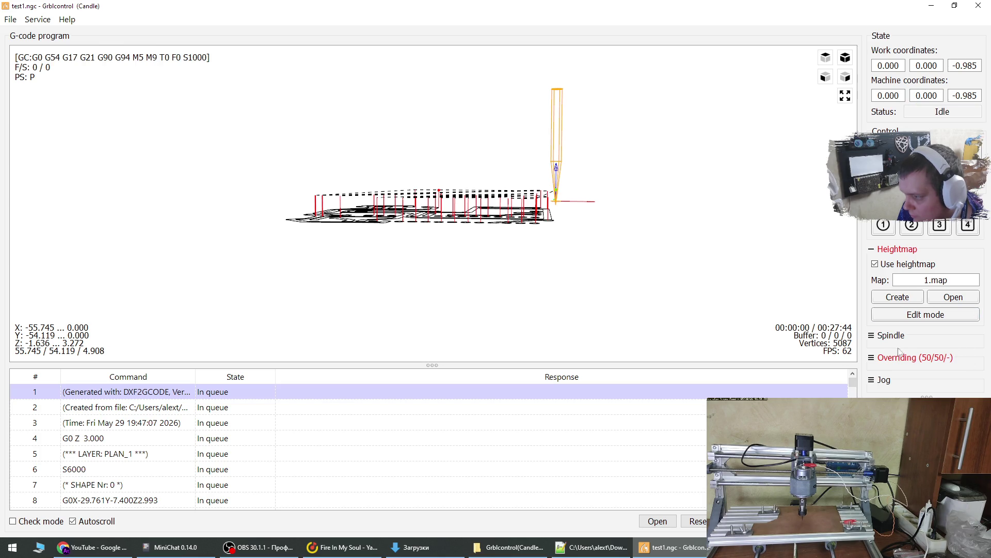
# - Raise the tool along Z with the jog controls, then probe it down to the board
pyautogui.click(881, 380)
pyautogui.click(967, 395)
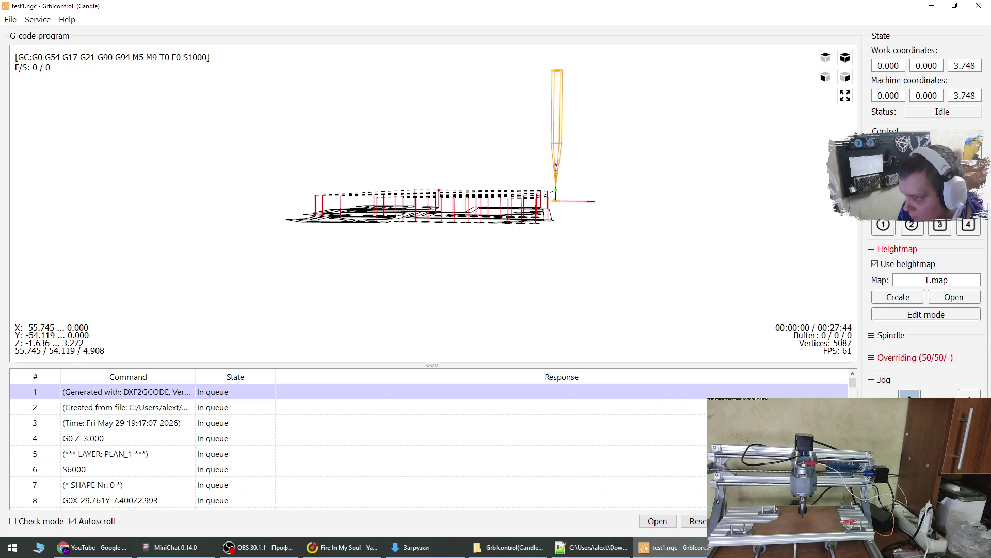
pyautogui.click(728, 521)
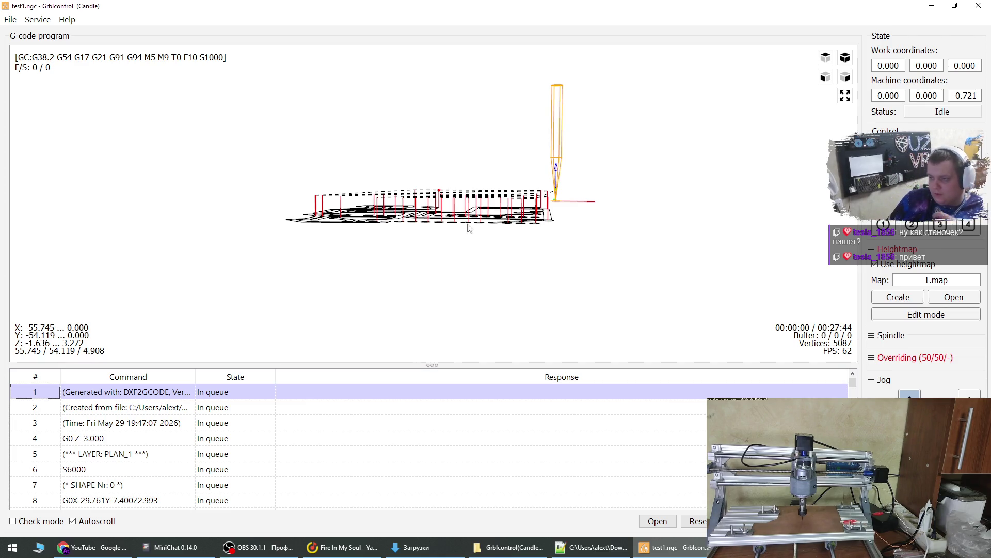
pyautogui.moveTo(601, 223); pyautogui.dragTo(589, 223)
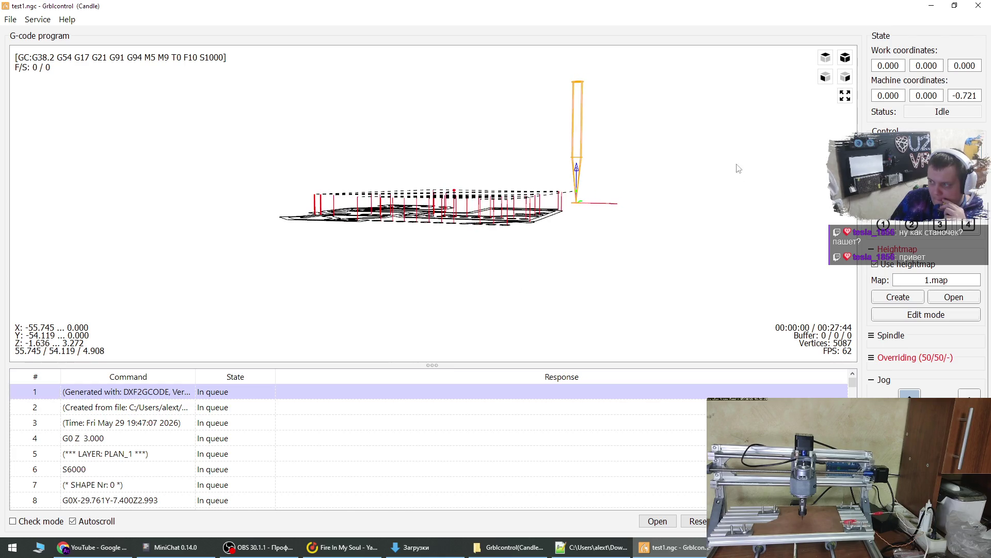
pyautogui.moveTo(579, 233)
pyautogui.mouseDown()
pyautogui.moveTo(488, 240)
pyautogui.moveTo(472, 228)
pyautogui.moveTo(581, 250)
pyautogui.moveTo(576, 279)
pyautogui.mouseUp()
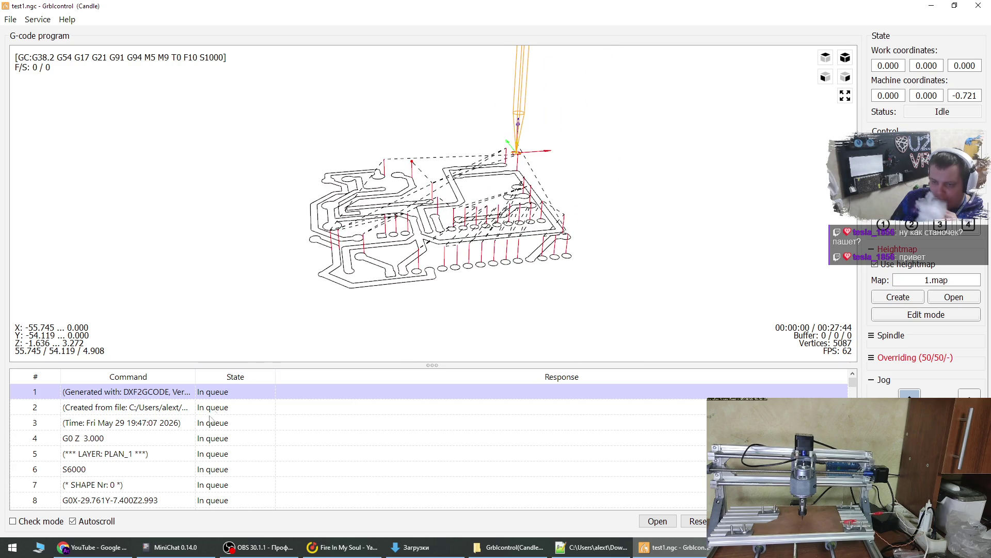
pyautogui.scroll(-1, 209, 434)
pyautogui.scroll(-1, 196, 445)
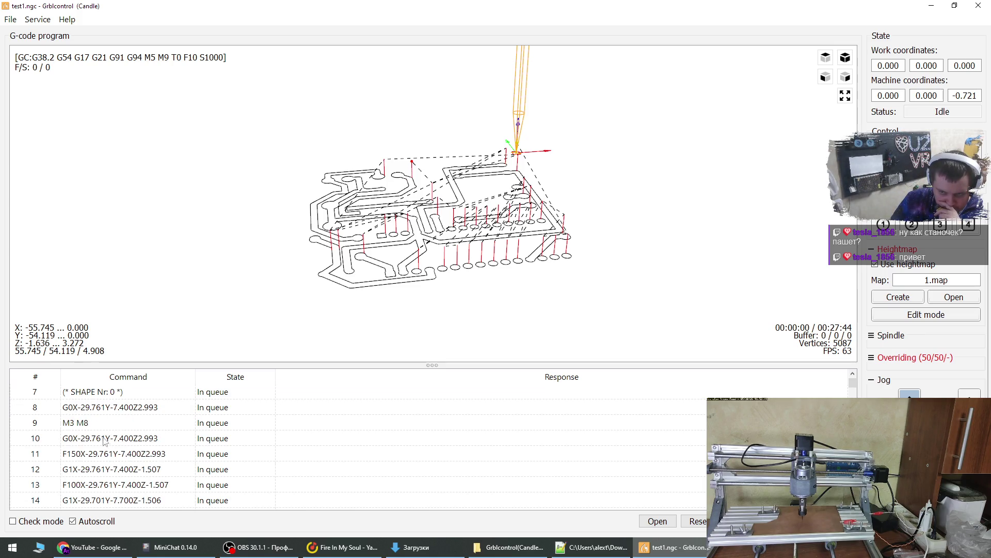
pyautogui.scroll(2, 111, 431)
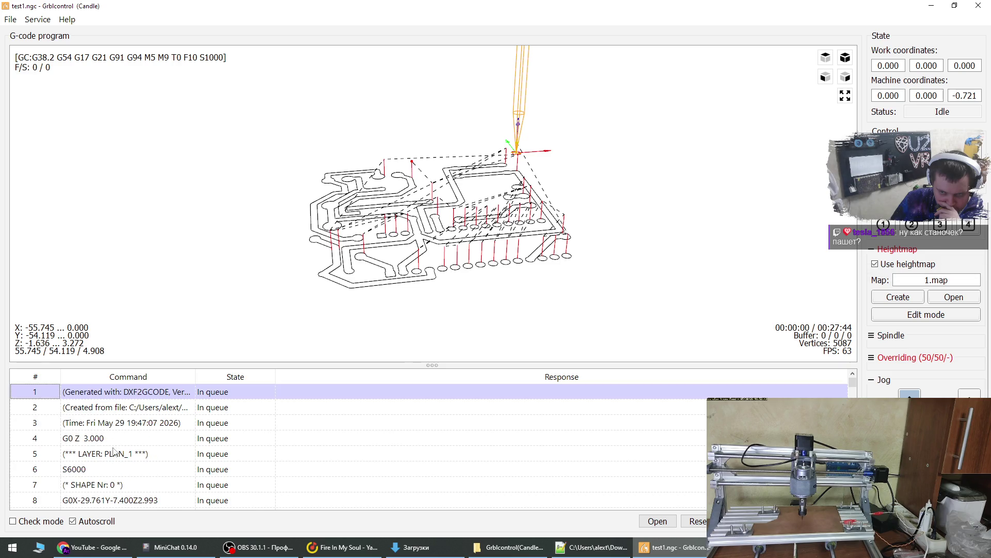
pyautogui.scroll(-14, 115, 451)
pyautogui.scroll(-17, 130, 440)
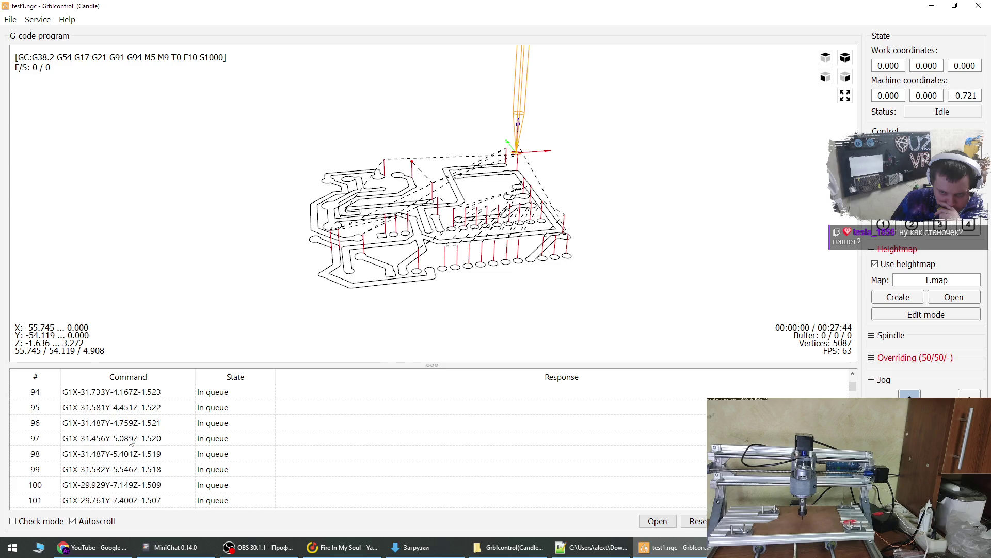
pyautogui.scroll(-5, 131, 440)
pyautogui.scroll(8, 133, 440)
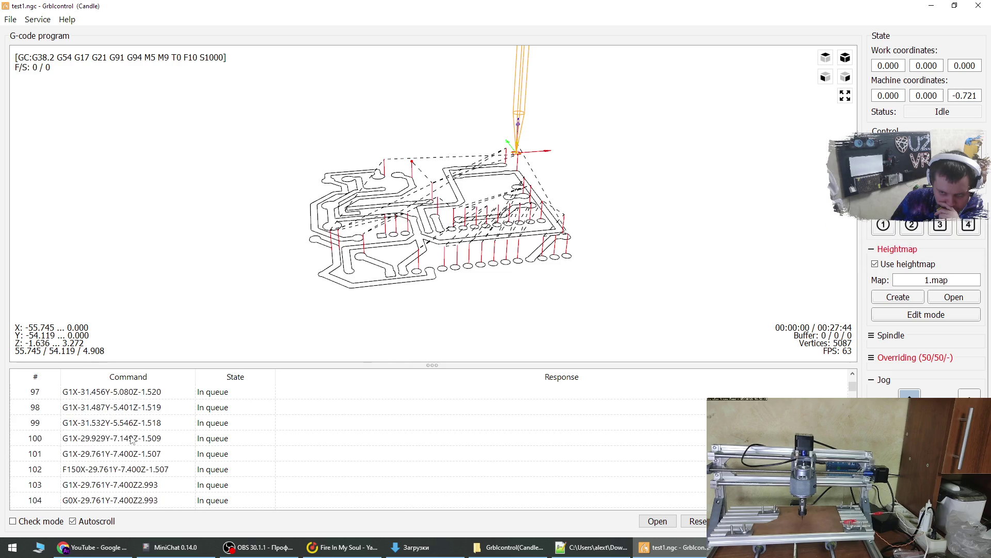
pyautogui.scroll(5, 132, 440)
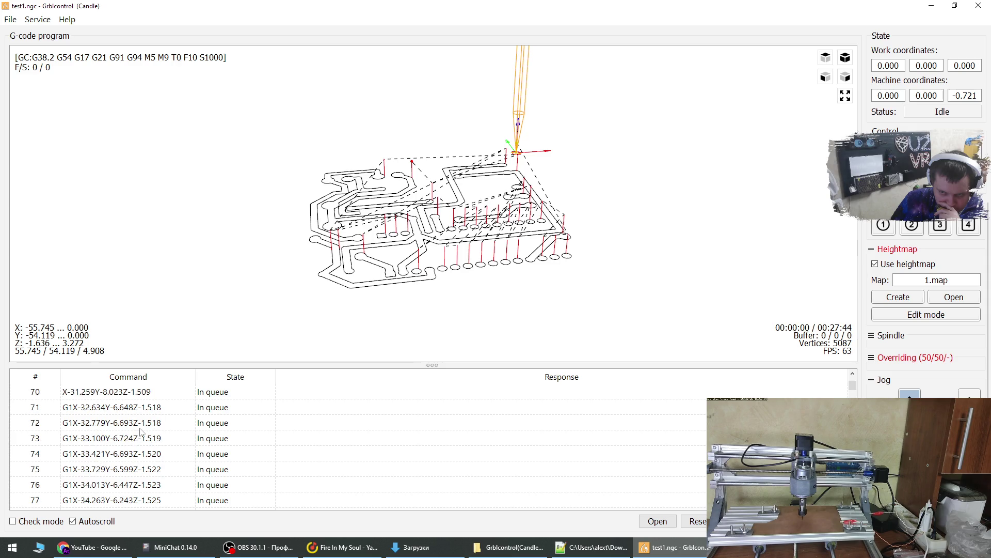
pyautogui.scroll(20, 151, 413)
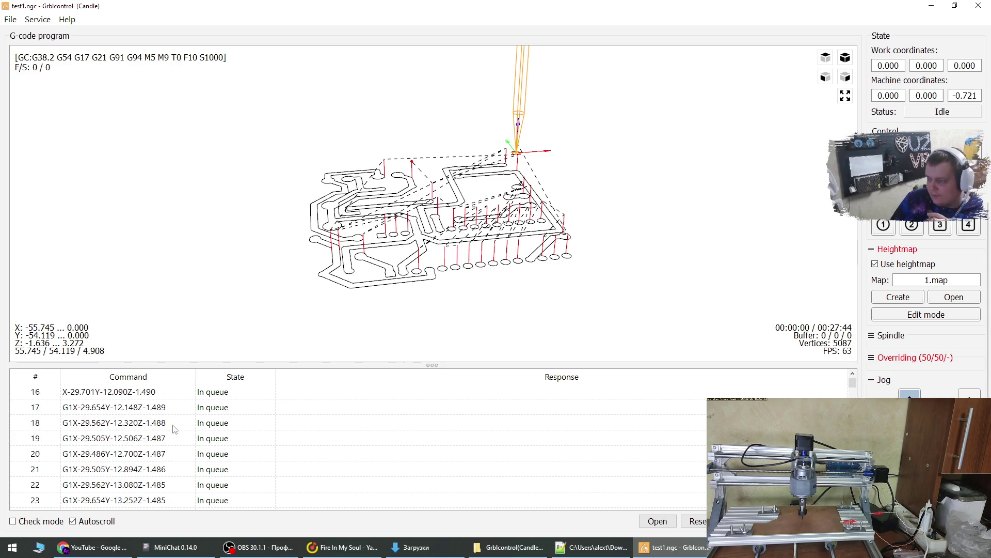
pyautogui.scroll(-1, 174, 432)
pyautogui.scroll(1, 186, 477)
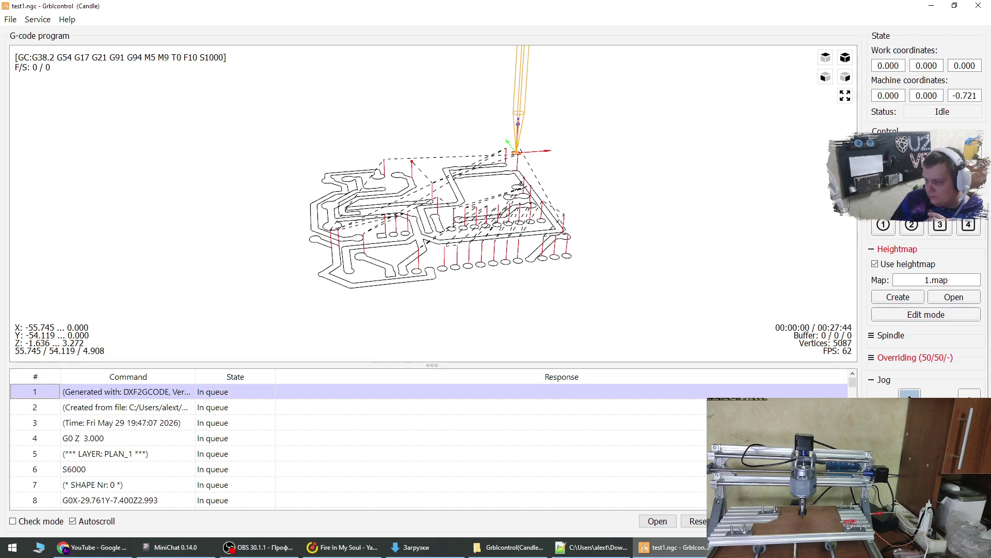
pyautogui.click(742, 521)
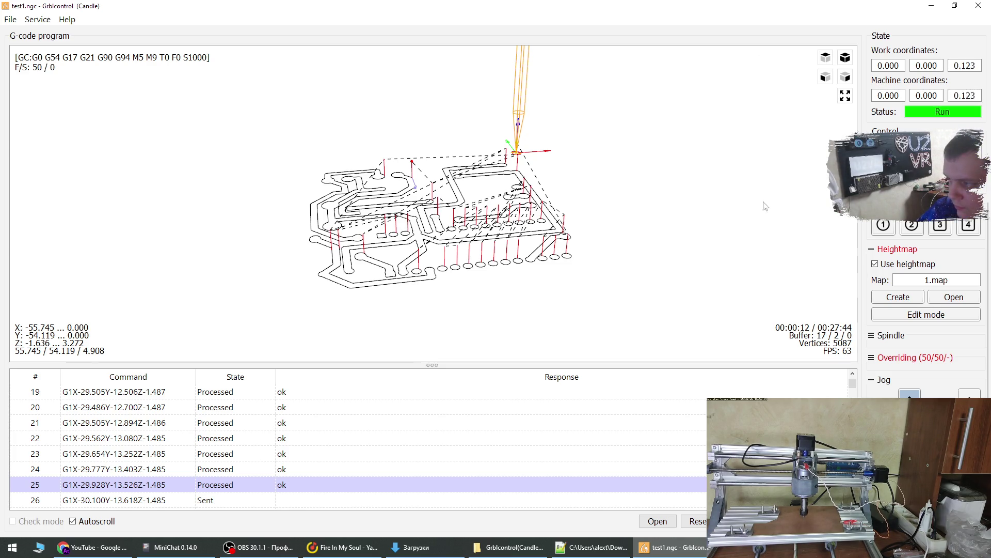
# - Rotate the 3D view to watch the toolpath while the job runs
pyautogui.moveTo(699, 230); pyautogui.dragTo(612, 237)
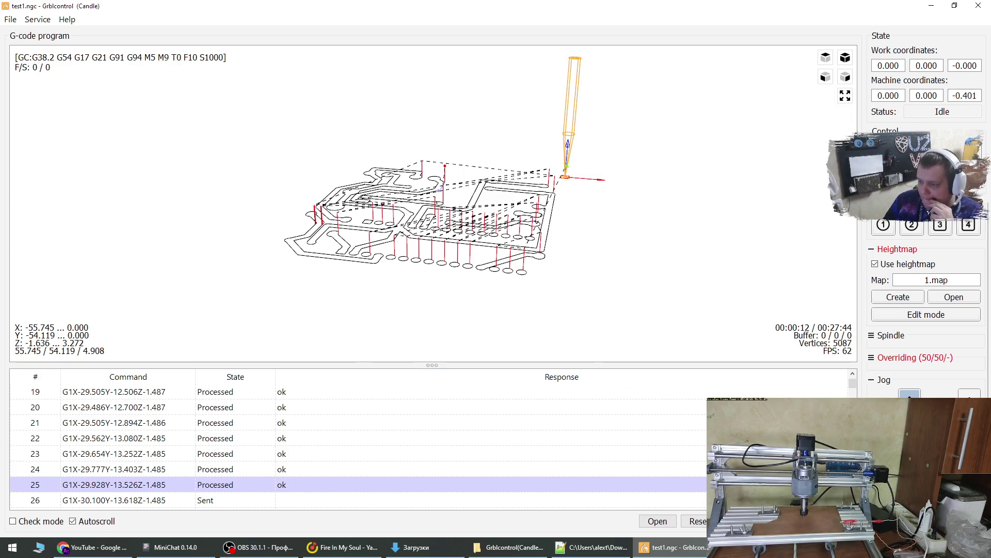
# - Rewind the program to line 1 and collapse the jog controls
pyautogui.click(715, 520)
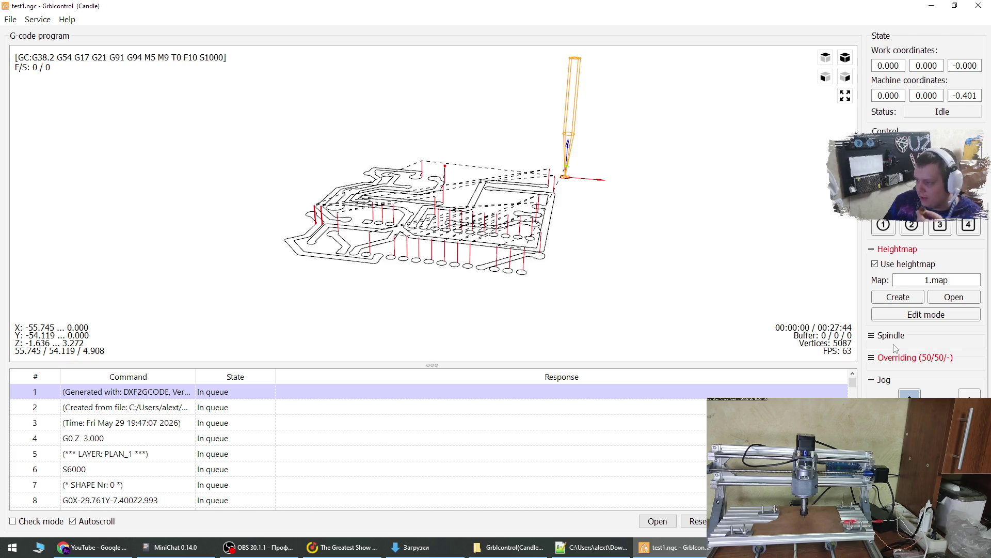
pyautogui.click(873, 382)
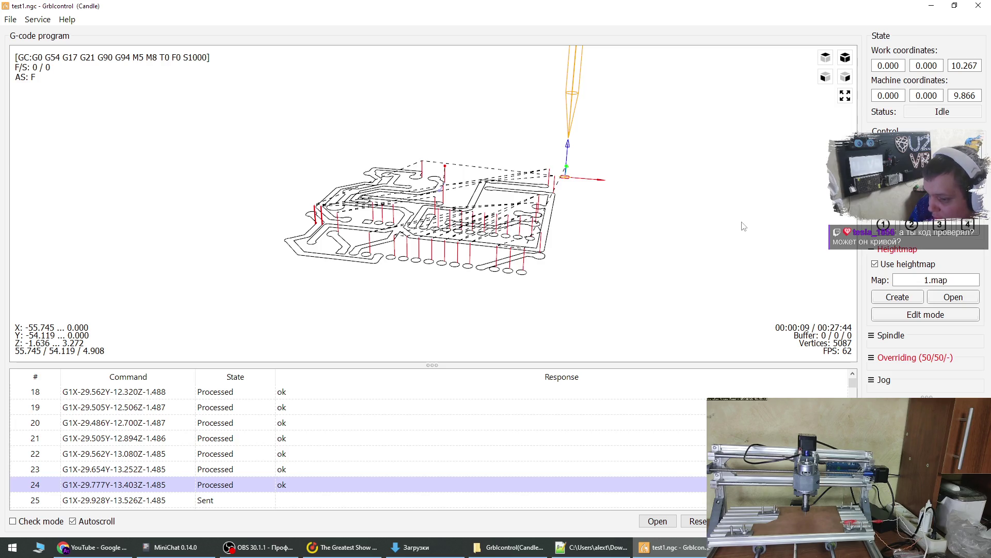
# - Reset the program back to line 1 after the second run
pyautogui.click(700, 521)
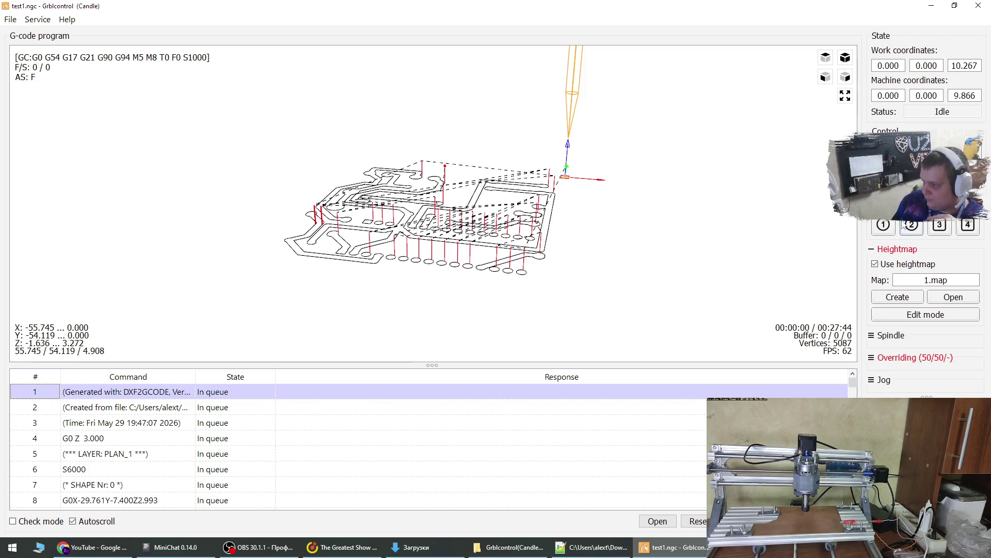
# - Send the tool back to work origin X, Y, Z 0.000 with user command button 1
pyautogui.click(881, 230)
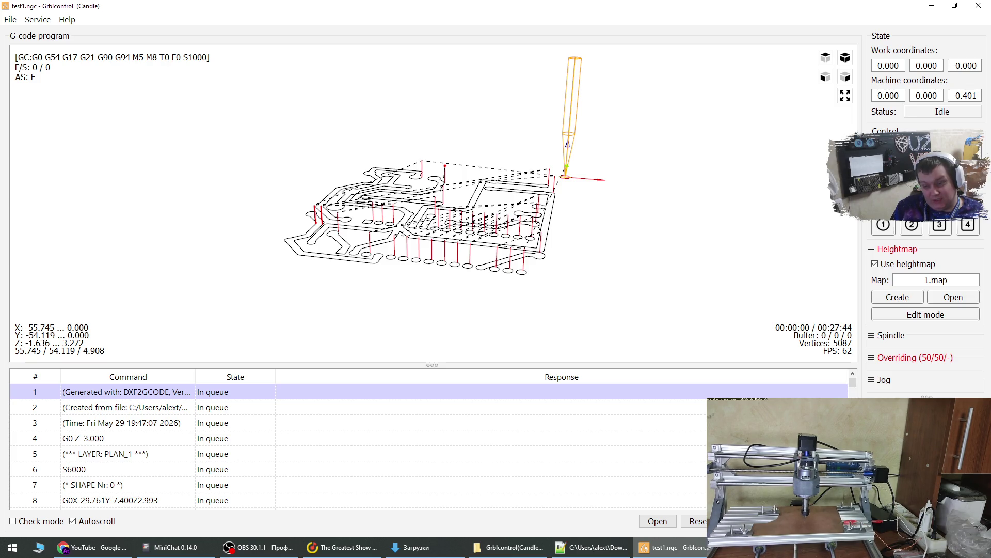
# - Start milling the heightmapped test1.ngc job with Send
pyautogui.click(736, 520)
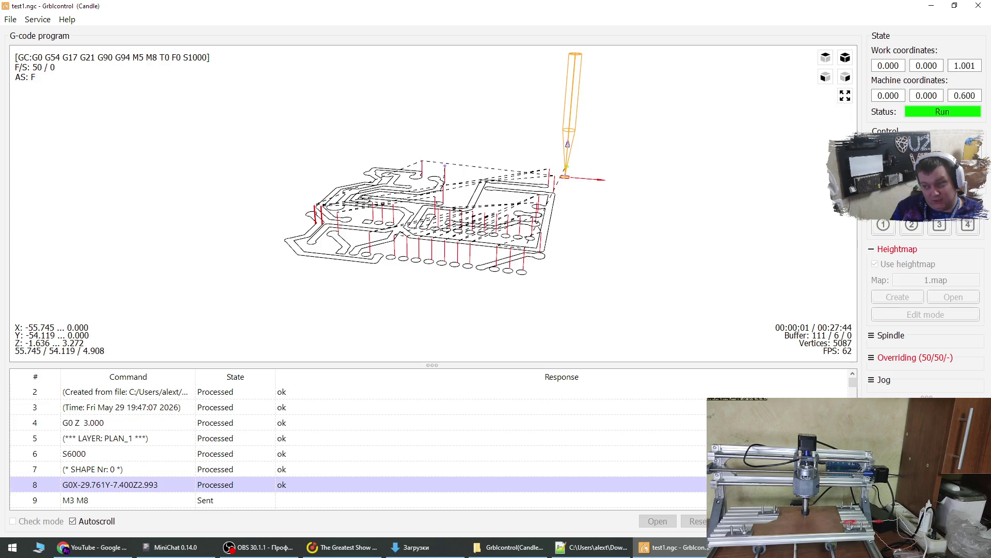
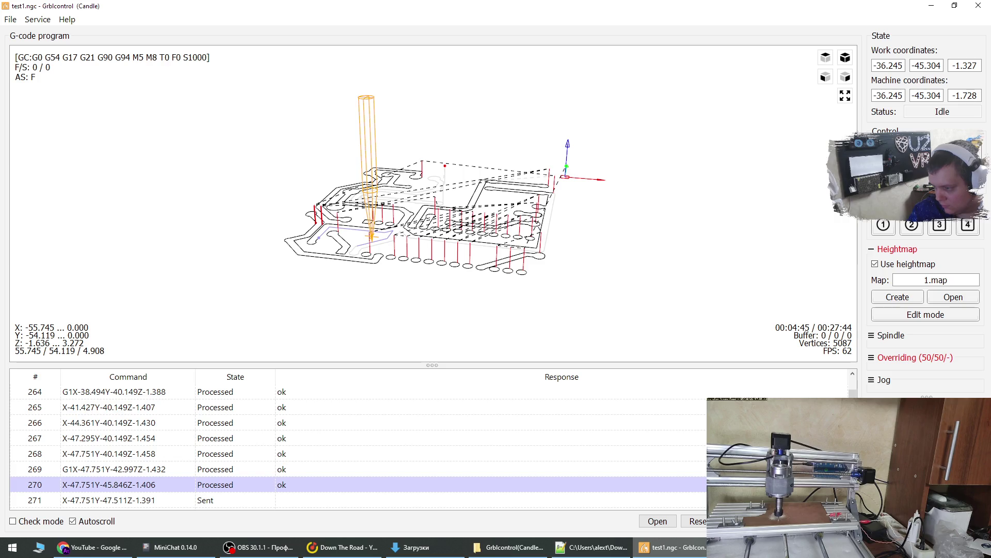
# - Rewind test1.ngc to line 1, send the tool to work zero, and expand the Overriding panel
pyautogui.click(704, 520)
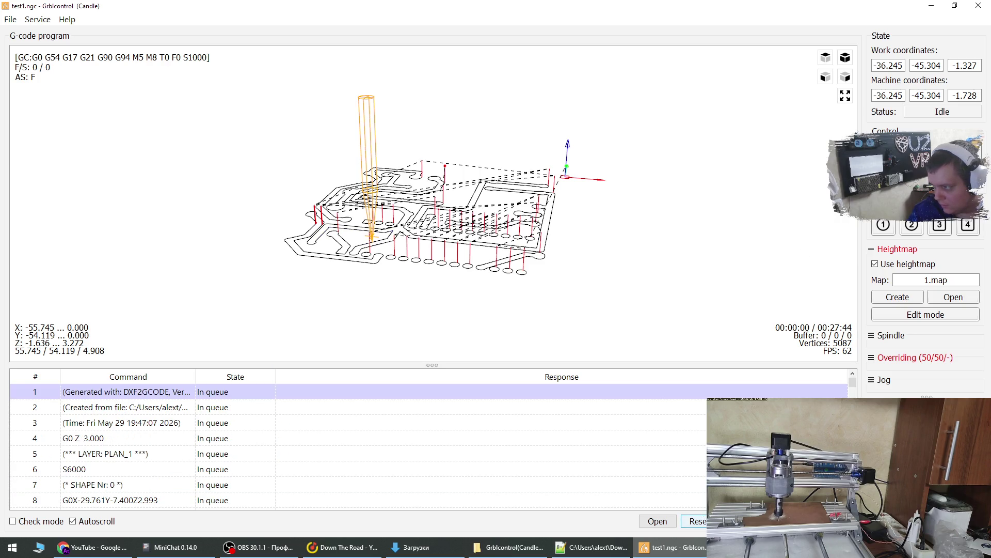
pyautogui.click(884, 227)
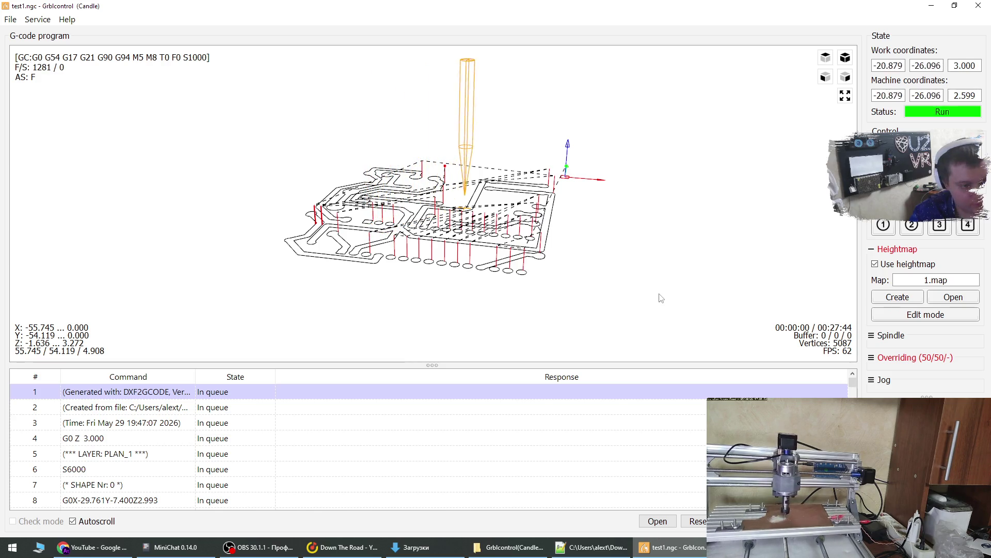
pyautogui.click(876, 358)
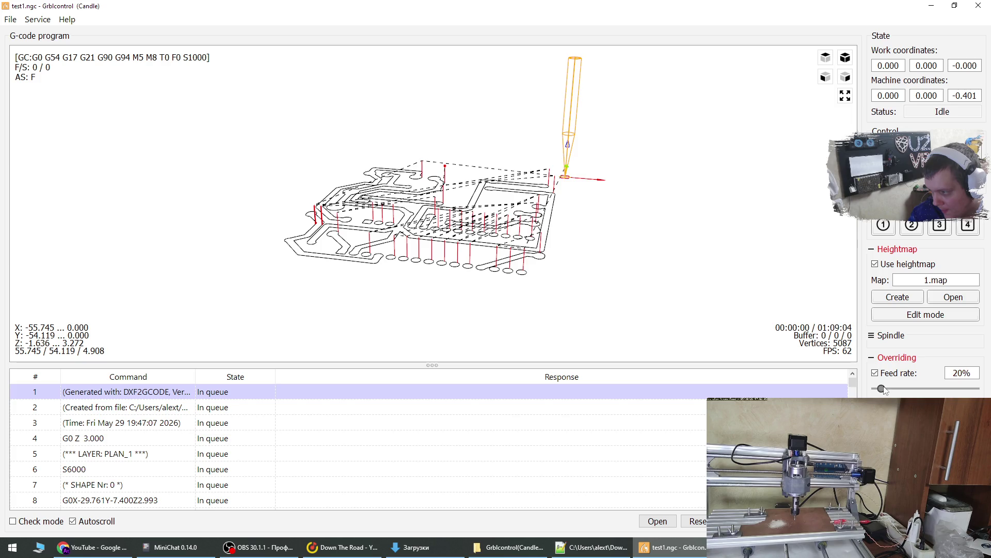
# - Collapse the Overriding panel, keeping feed-rate override at 20%
pyautogui.click(872, 357)
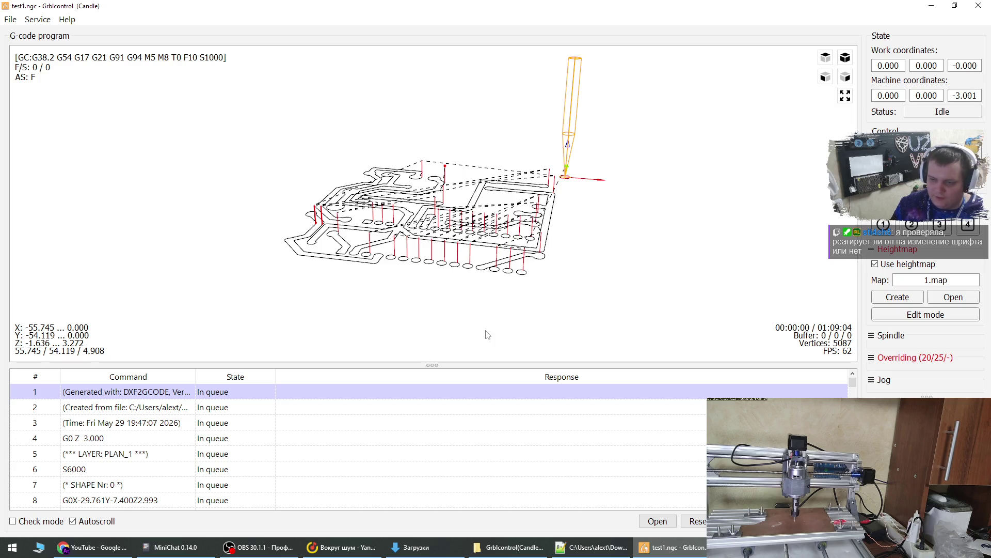
# - Leave test1.ngc queued with heightmap 1.map and the Overriding header showing 20/25/-
pyautogui.moveTo(566, 554)
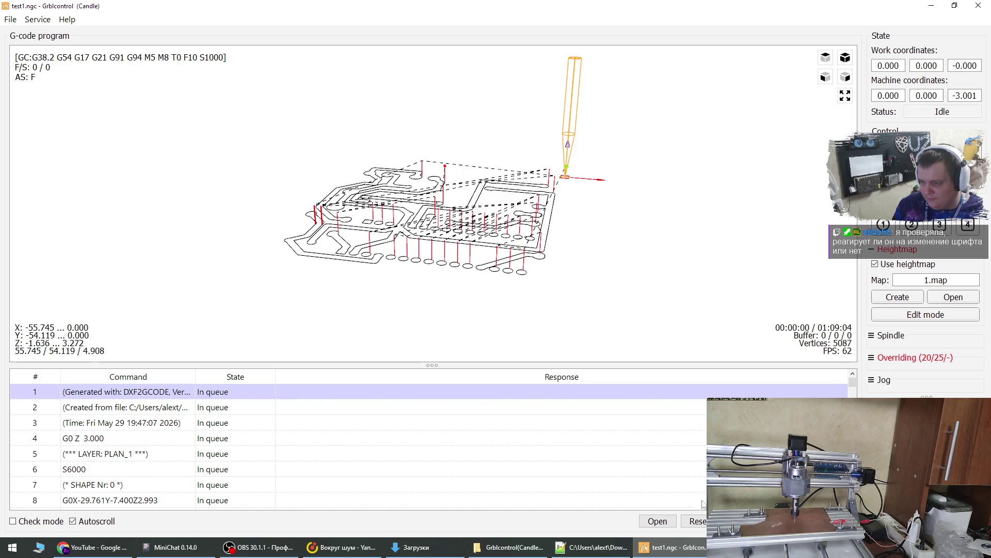
# - Start test1.ngc, view it edge-on, then abort, rewind and return the tool to work zero
pyautogui.click(738, 521)
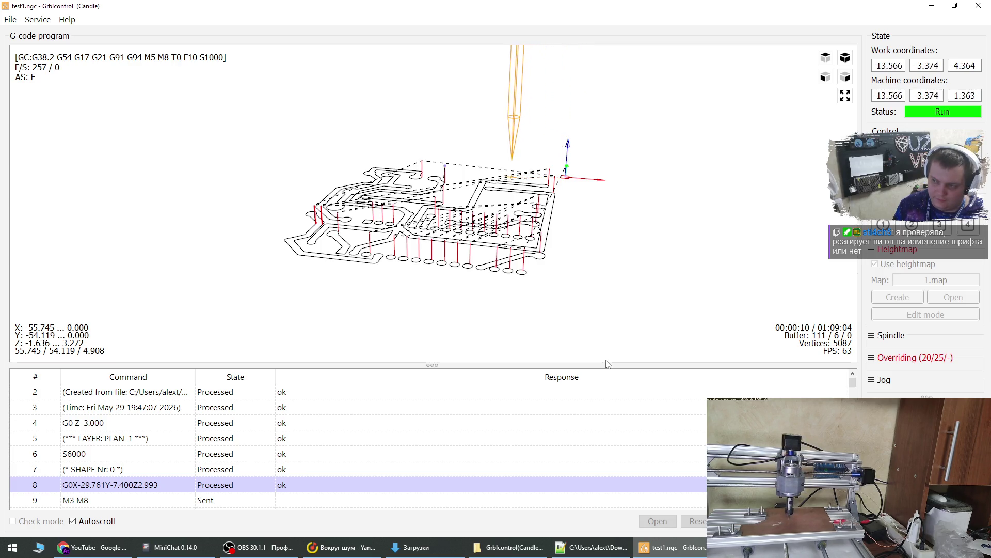
pyautogui.moveTo(607, 360); pyautogui.dragTo(648, 317)
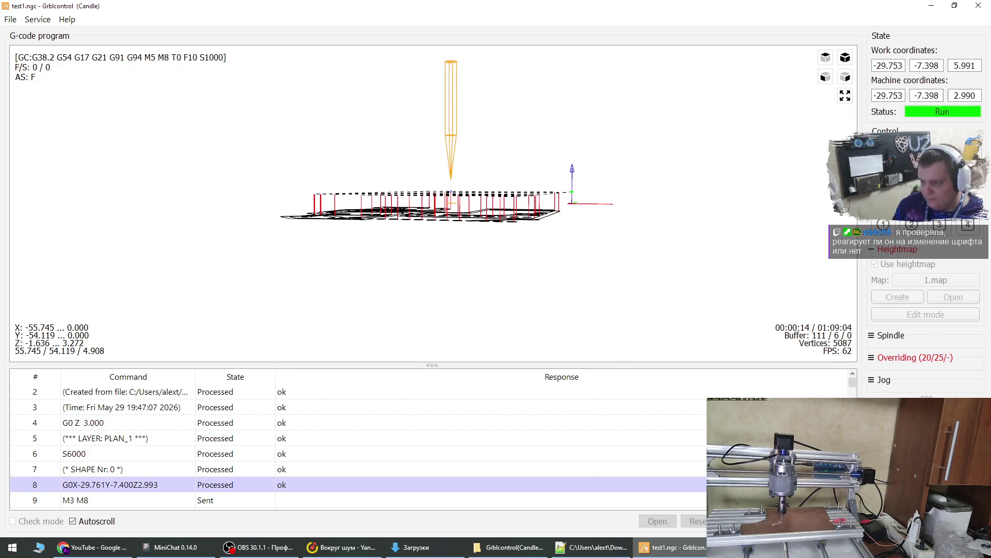
pyautogui.click(695, 528)
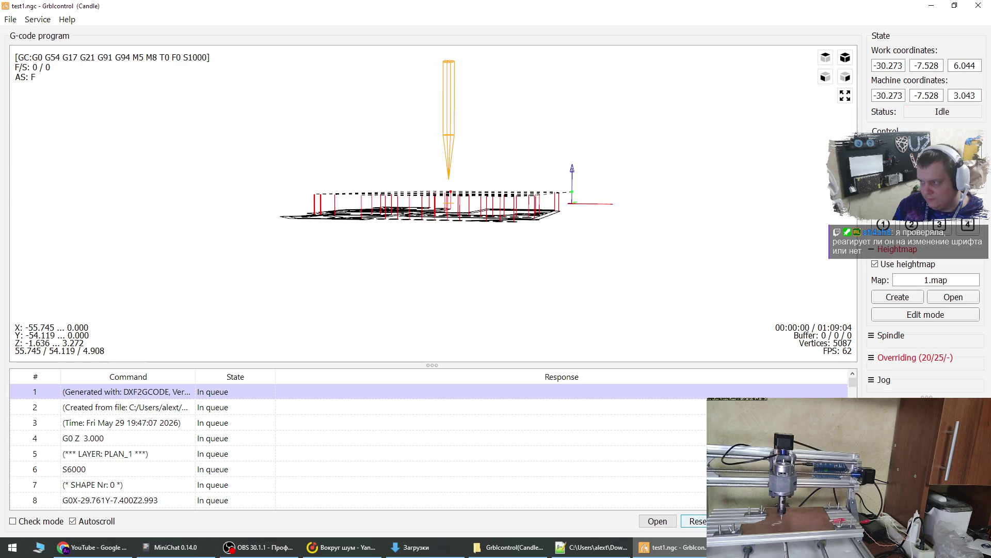
pyautogui.click(734, 521)
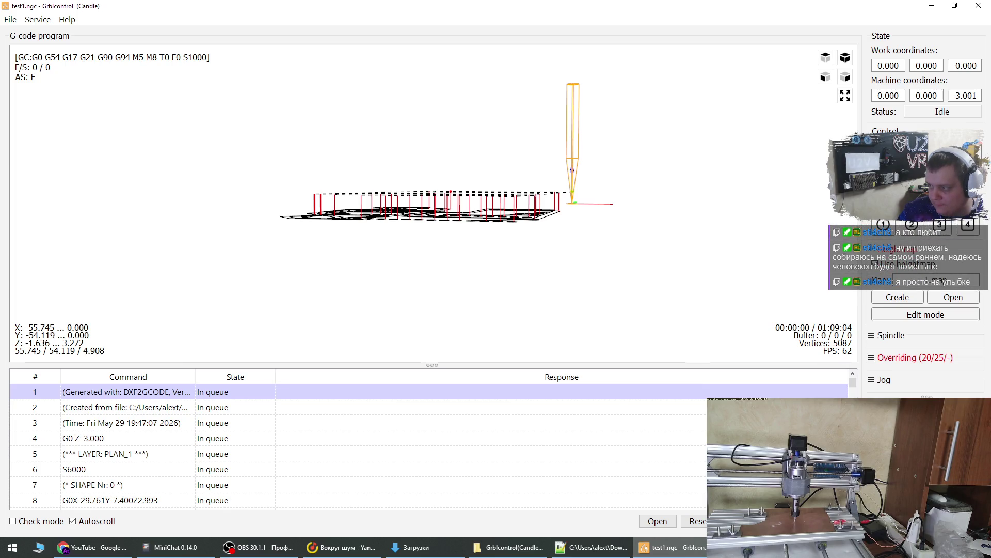
# - Restart test1.ngc with Ctrl+Enter, running through line 8
pyautogui.hotkey('ctrl', 'Return')
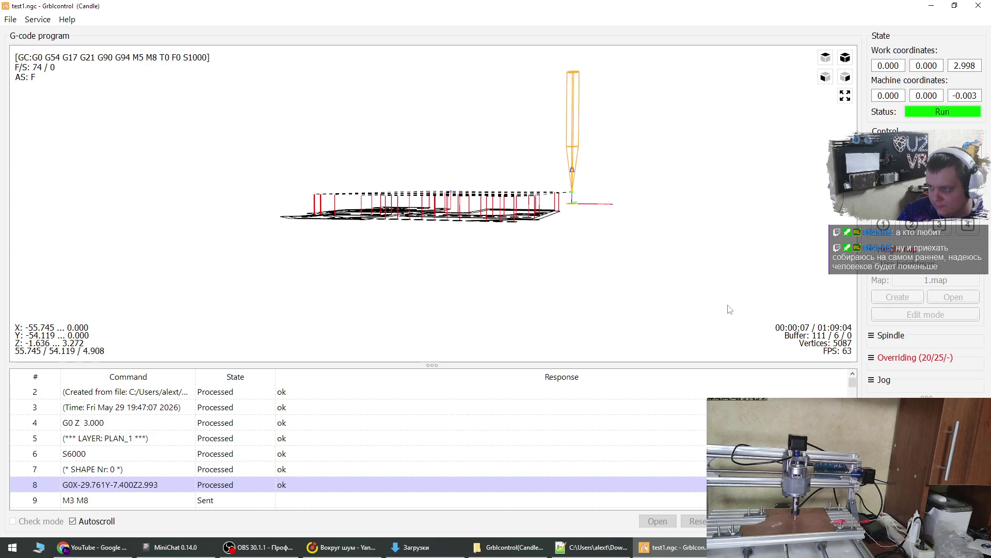
# - Tilt the view steeper, abort the job after line 29, and send the tool to work zero
pyautogui.moveTo(766, 283); pyautogui.dragTo(599, 289)
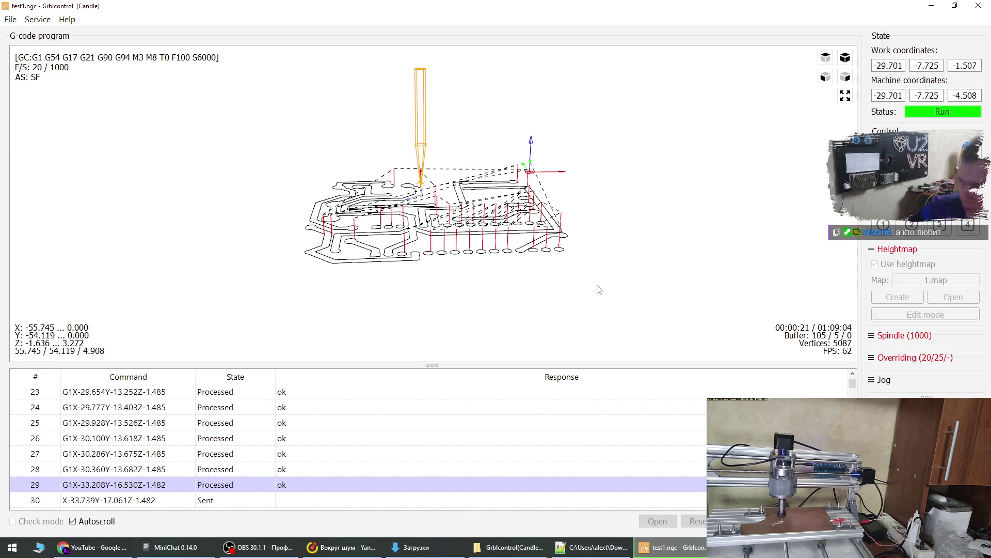
pyautogui.click(824, 520)
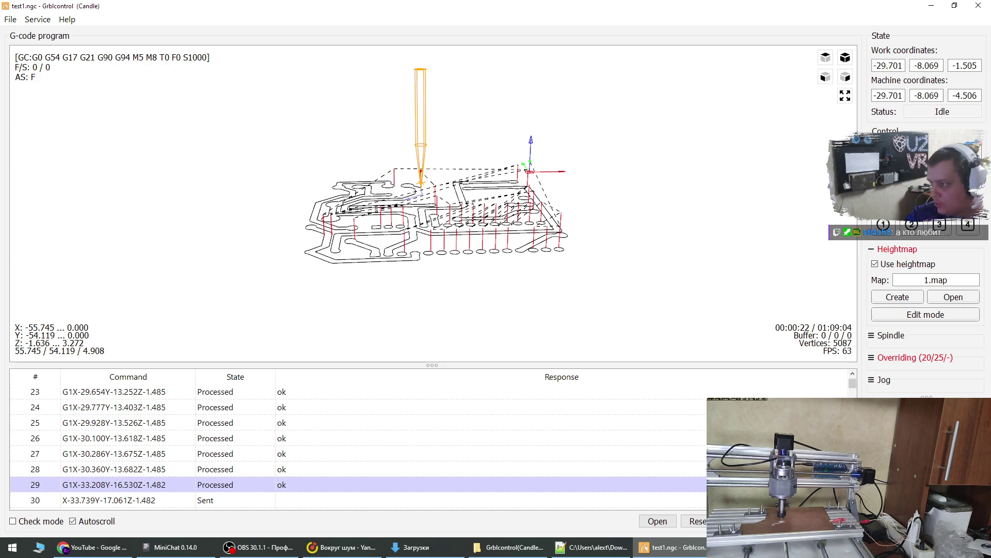
pyautogui.click(883, 224)
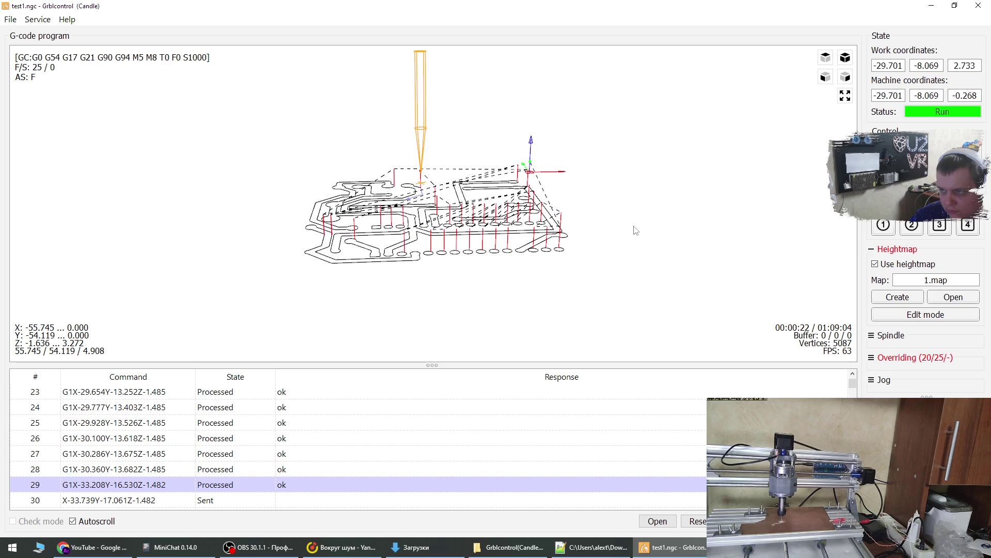
# - Rotate the toolpath view flatter while the tool travels back to work zero
pyautogui.moveTo(634, 228); pyautogui.dragTo(590, 217)
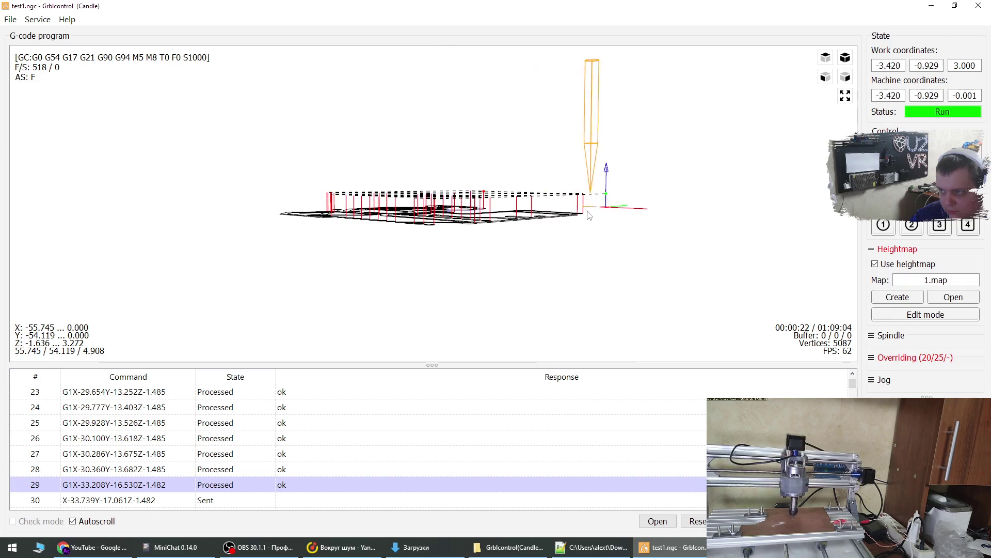